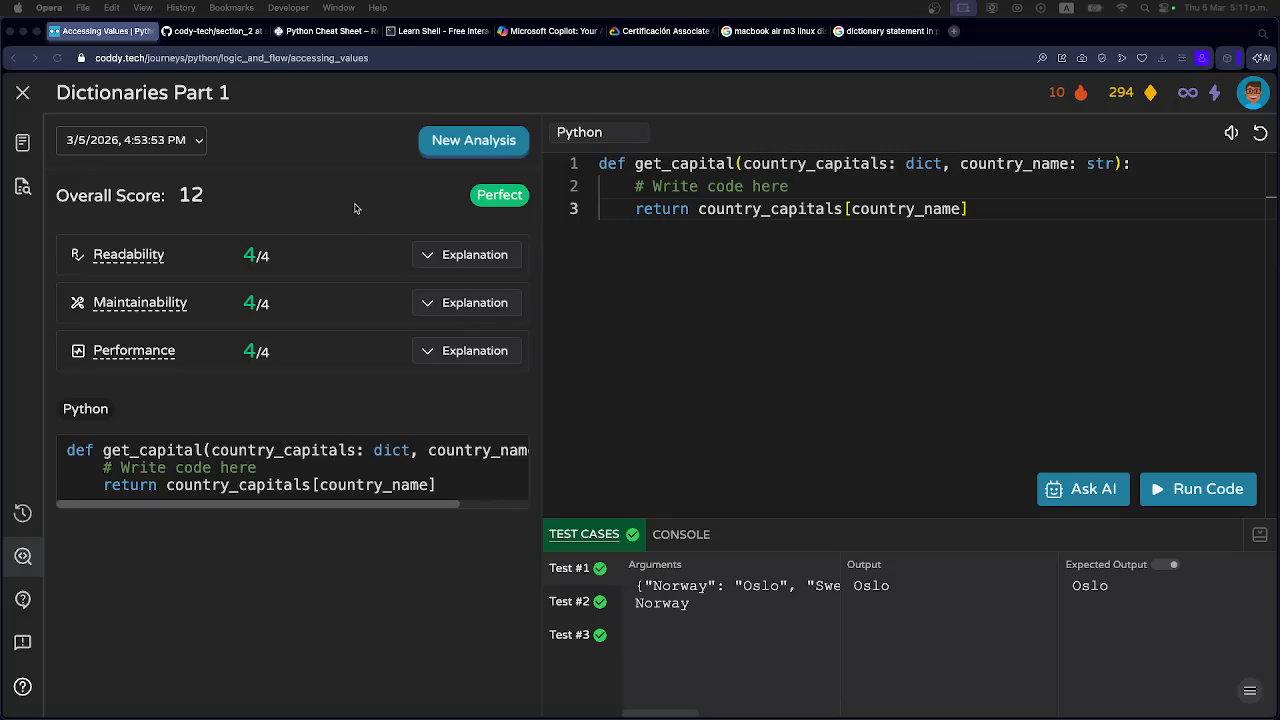
Switch from Opera to the Ghostty terminal showing main.py's get_capital code.
key("super+Tab")
key("super+Tab")
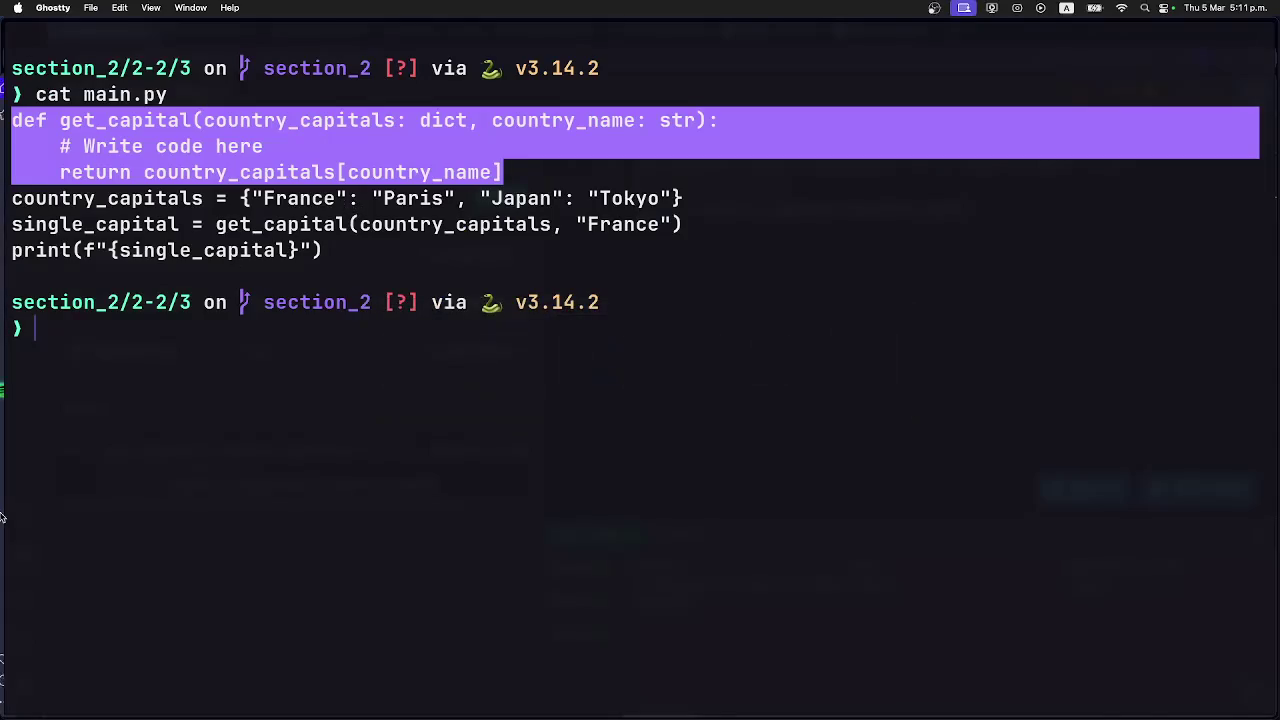
Run git status in the lesson folder, fixing the 'staus' typo.
left_click(194, 457)
type("git staus")
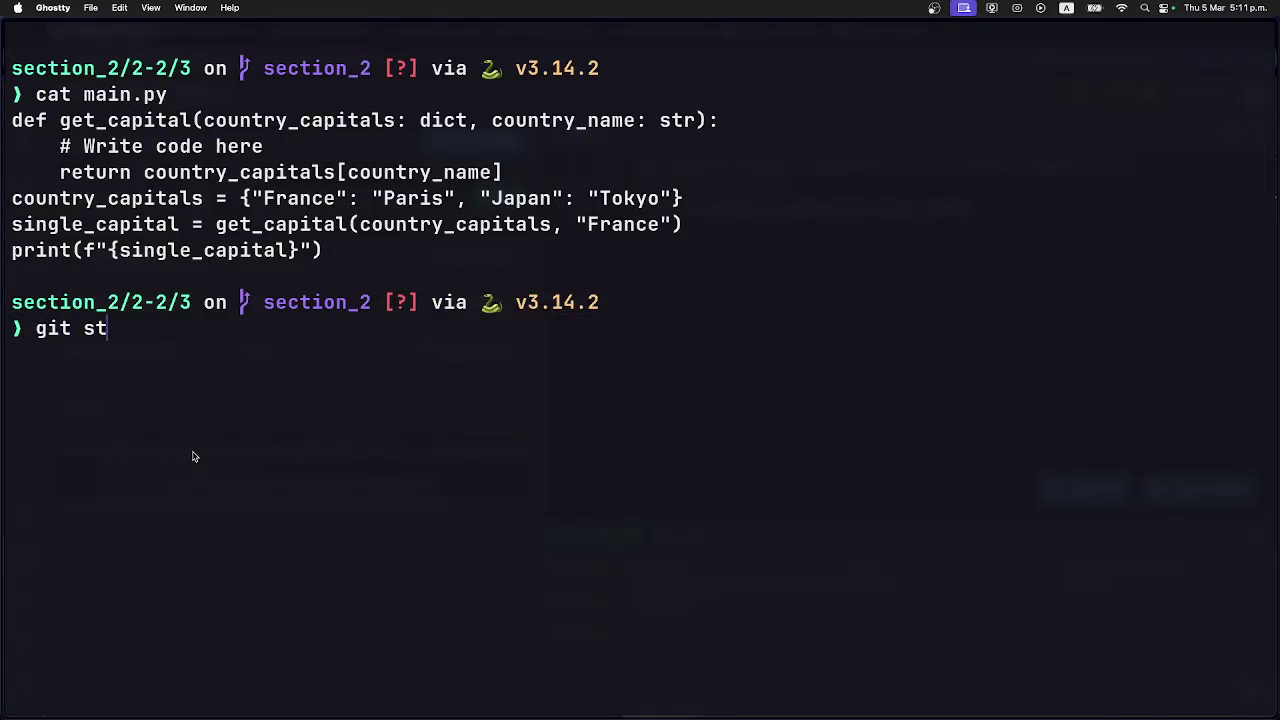
key("BackSpace")
key("BackSpace")
type("tus")
key("Return")
Go to the home directory, list it, then enter cody-tech and list its contents.
type("cd ~")
key("Return")
type("ls -la")
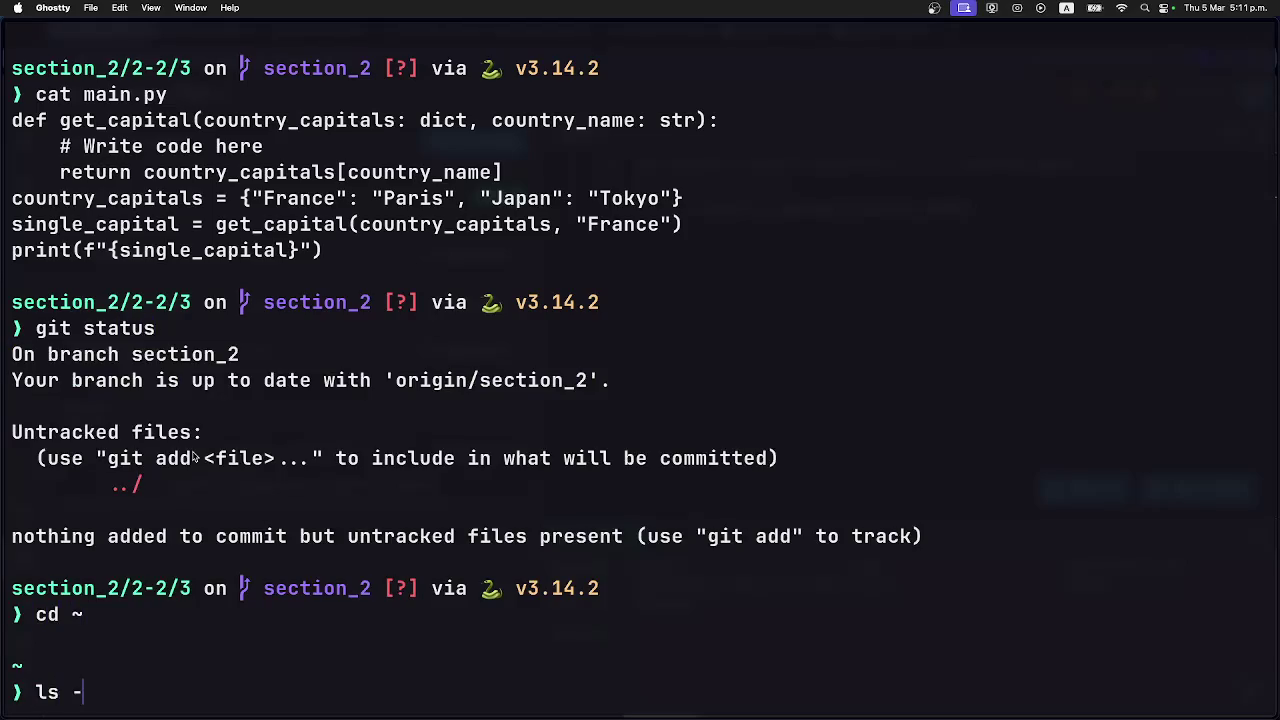
key("Return")
type("cd cody-tech/")
key("Tab")
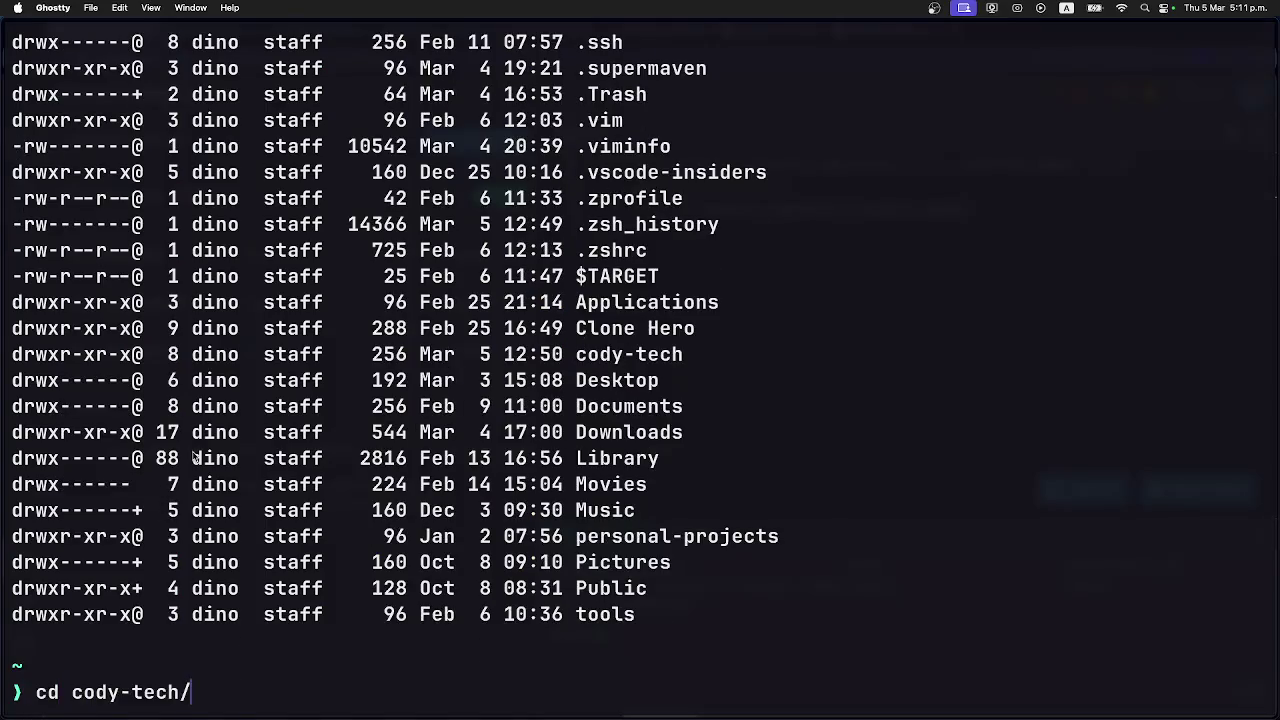
key("Return")
type("ls -la")
key("Return")
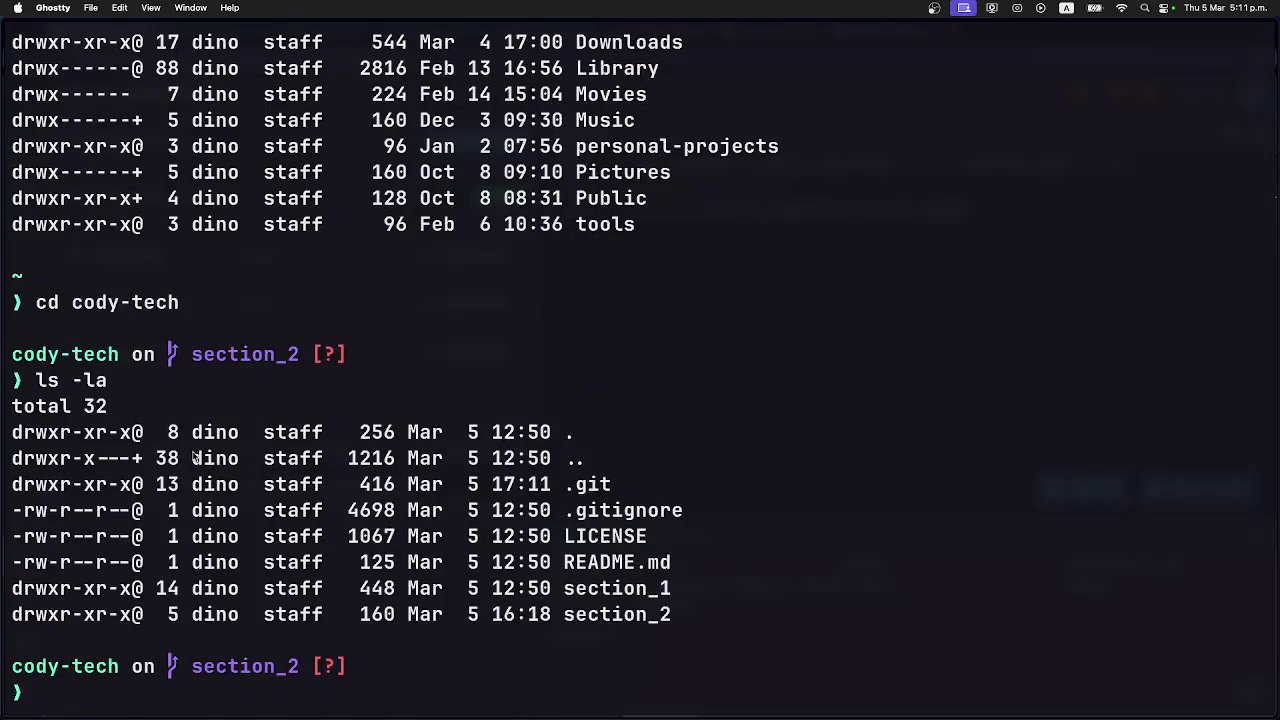
Clear the screen and list cody-tech sorted by modification time with ls -ltr.
type("clear")
key("Return")
type("ls -")
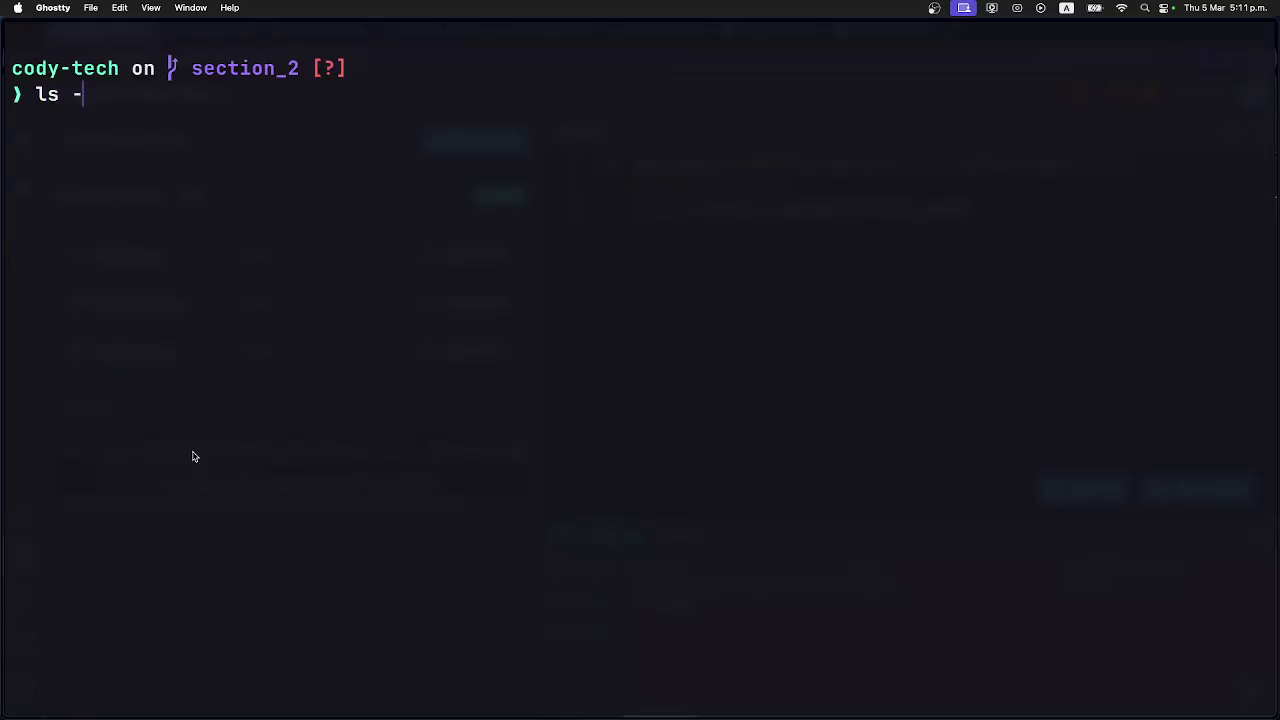
type("ltr")
key("Return")
Enter section_2, return to cody-tech, and run git status showing section_2/2-2/ untracked.
type("cd section_2")
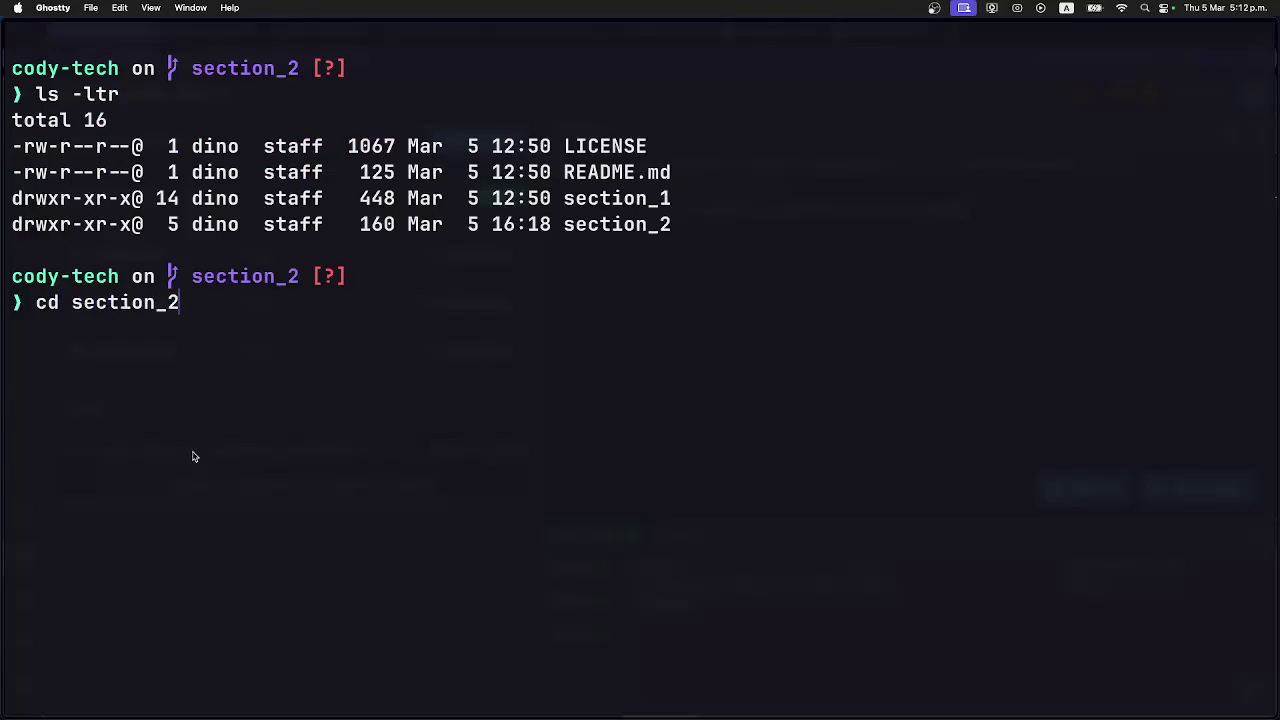
key("Return")
type("ls")
key("BackSpace")
key("BackSpace")
type("cd ..")
key("Return")
type("git status")
key("Return")
Type, without running, git add . && git commit -m "Added section2_subchapter2", then return to Opera.
type("git add")
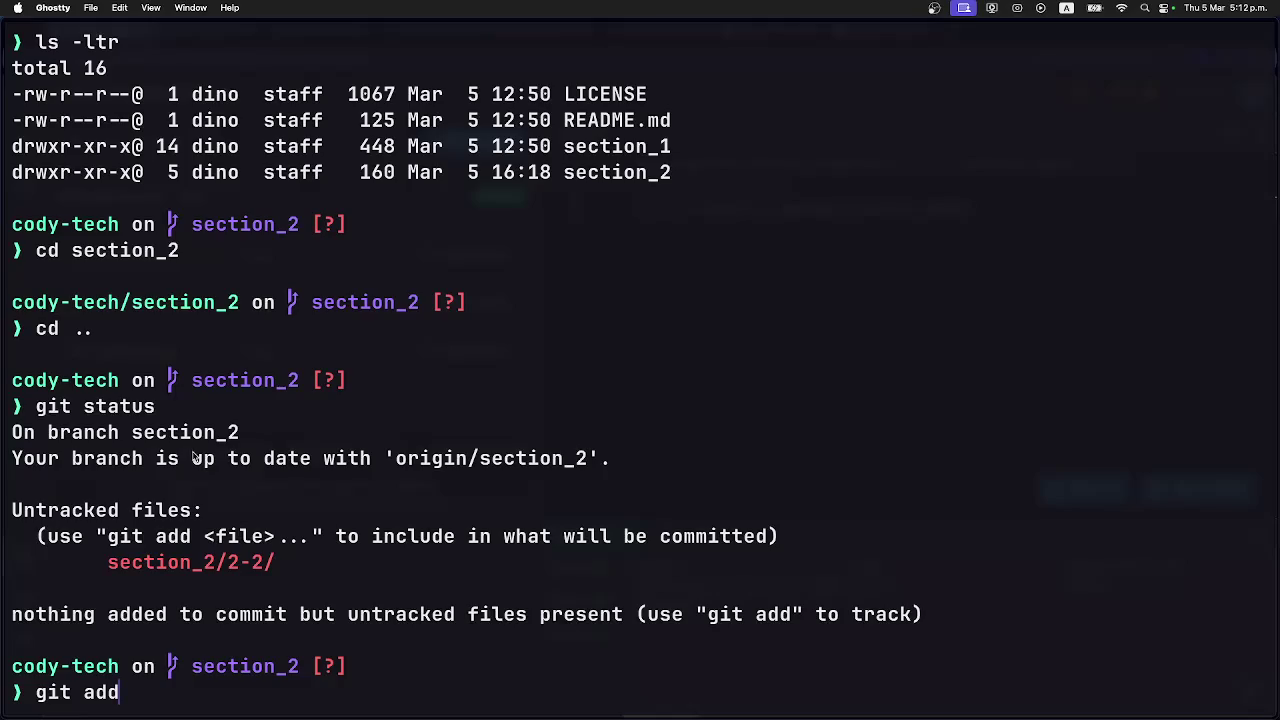
type(" . ")
type("&& git coo")
key("BackSpace")
type("mmit -")
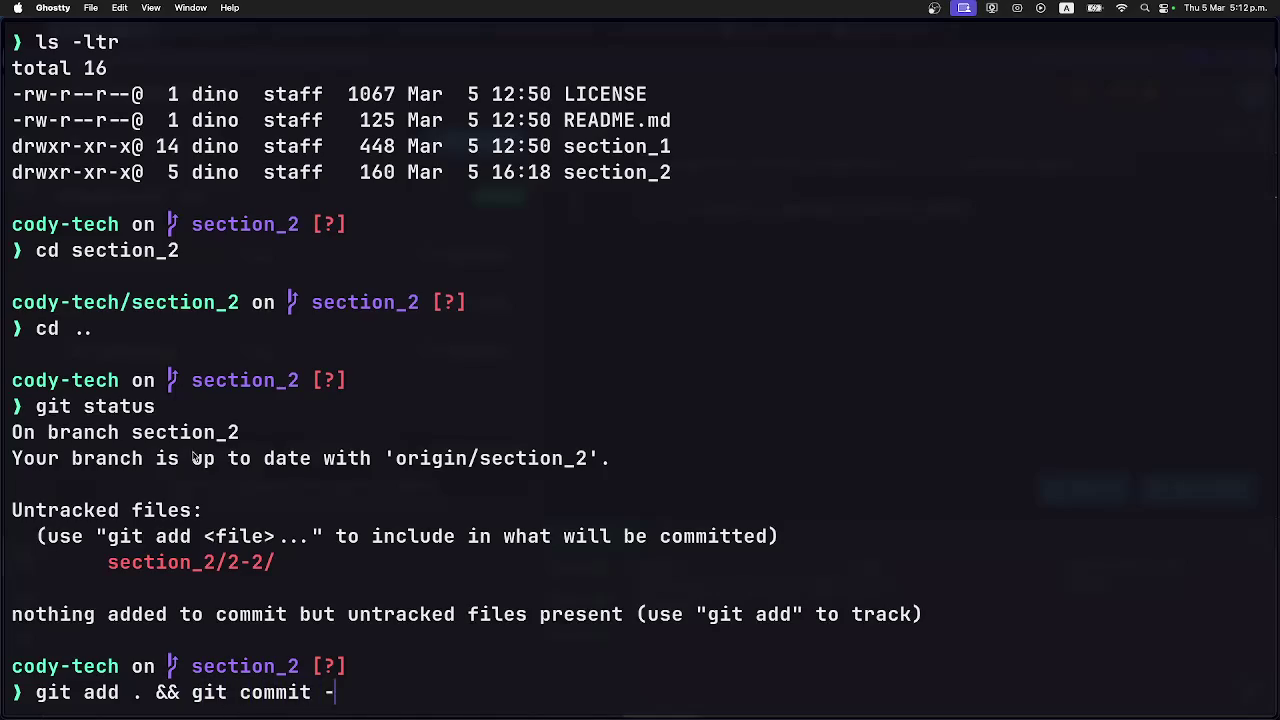
type("m \"Adde\"")
key("Left")
type("Added ")
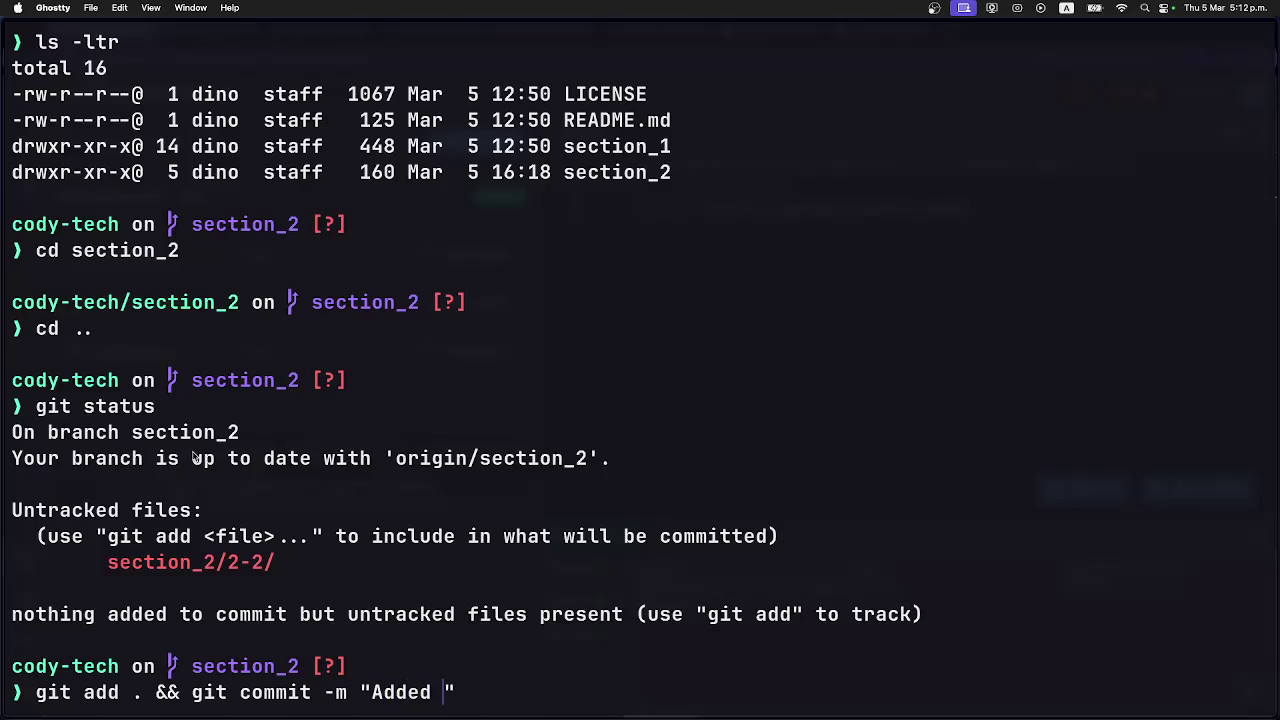
type("section")
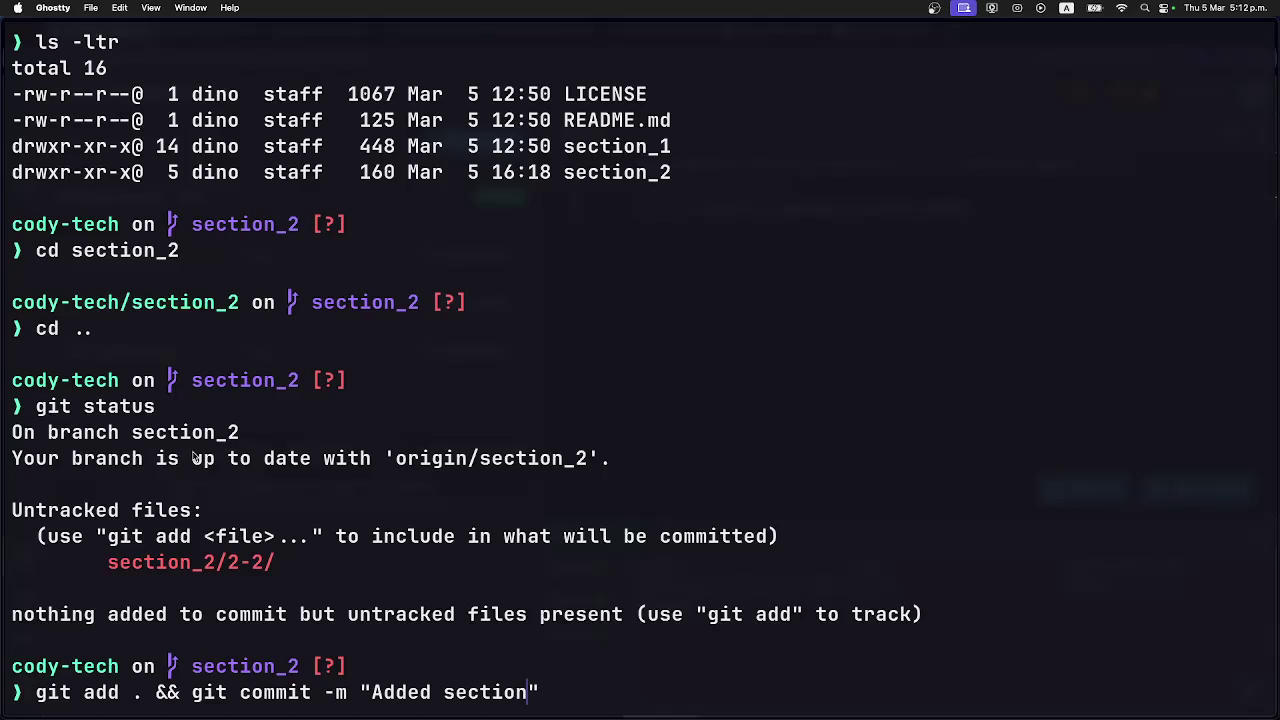
type("2_")
type("subchapty")
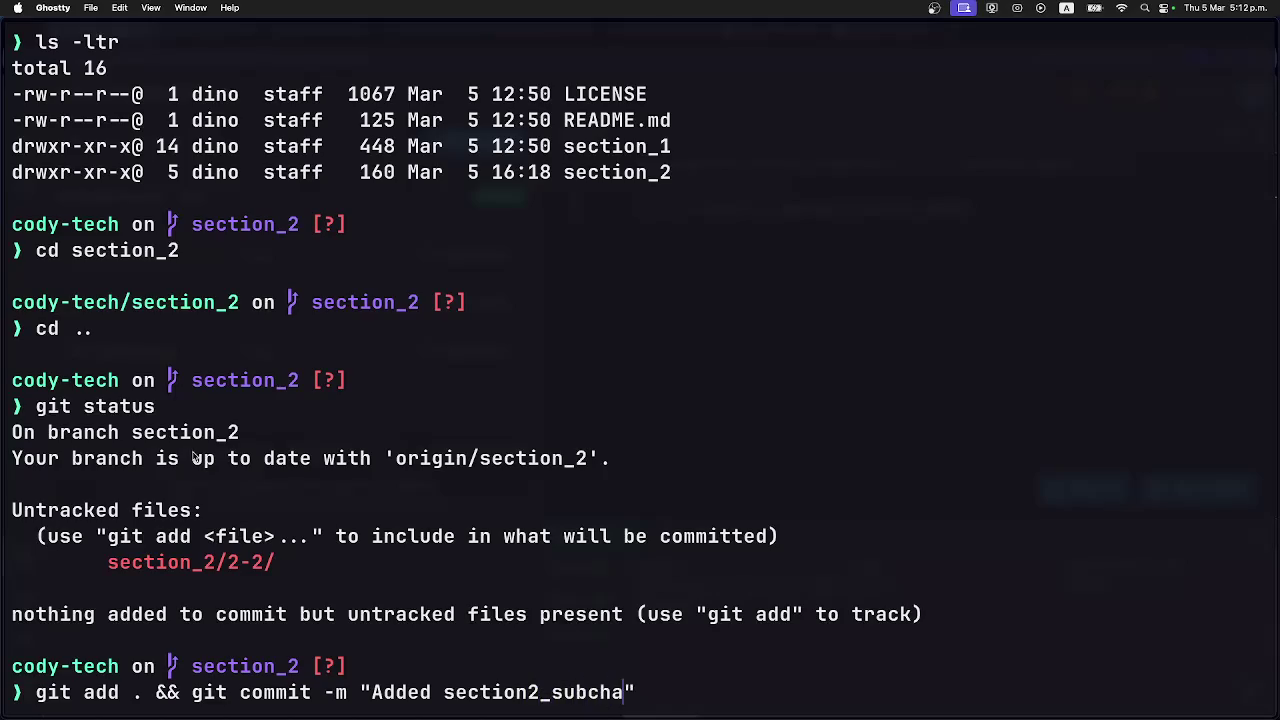
key("BackSpace")
type("er2")
key("Right")
key("super+Tab")
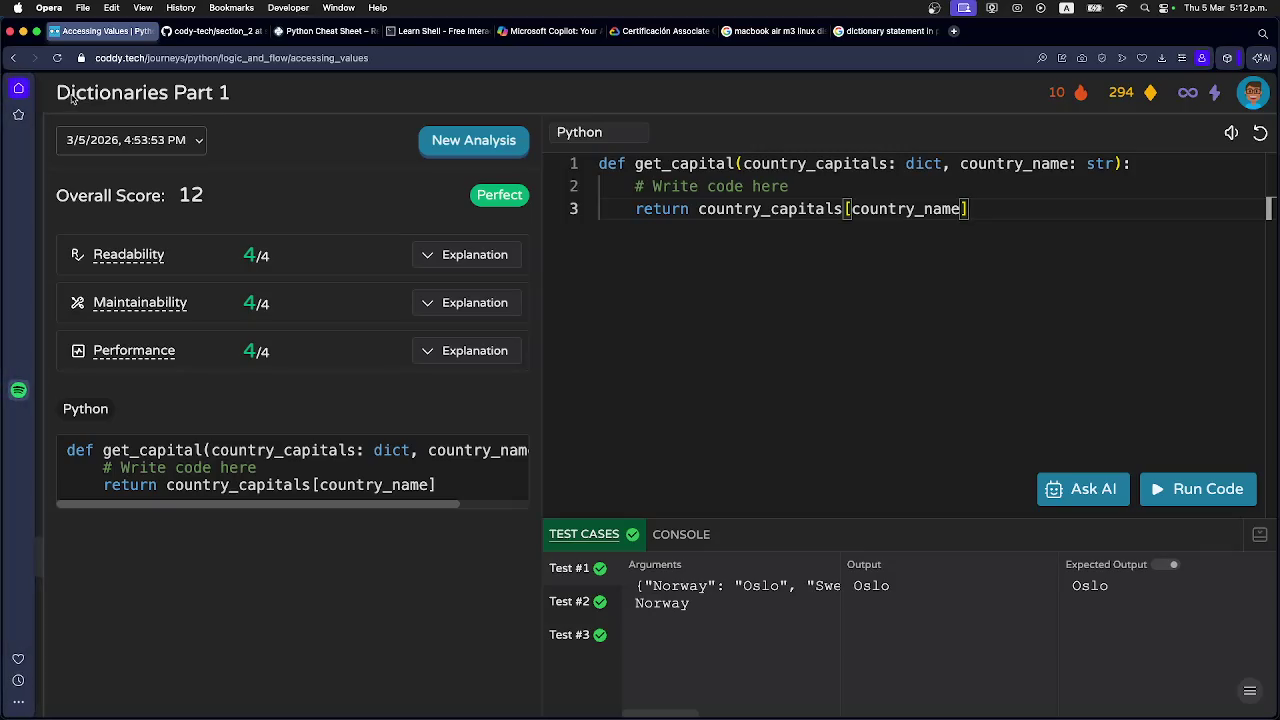
Close the exercise and scroll the Dictionaries Part 1 map to Modifying Dictionaries, then return to Ghostty.
left_click(23, 95)
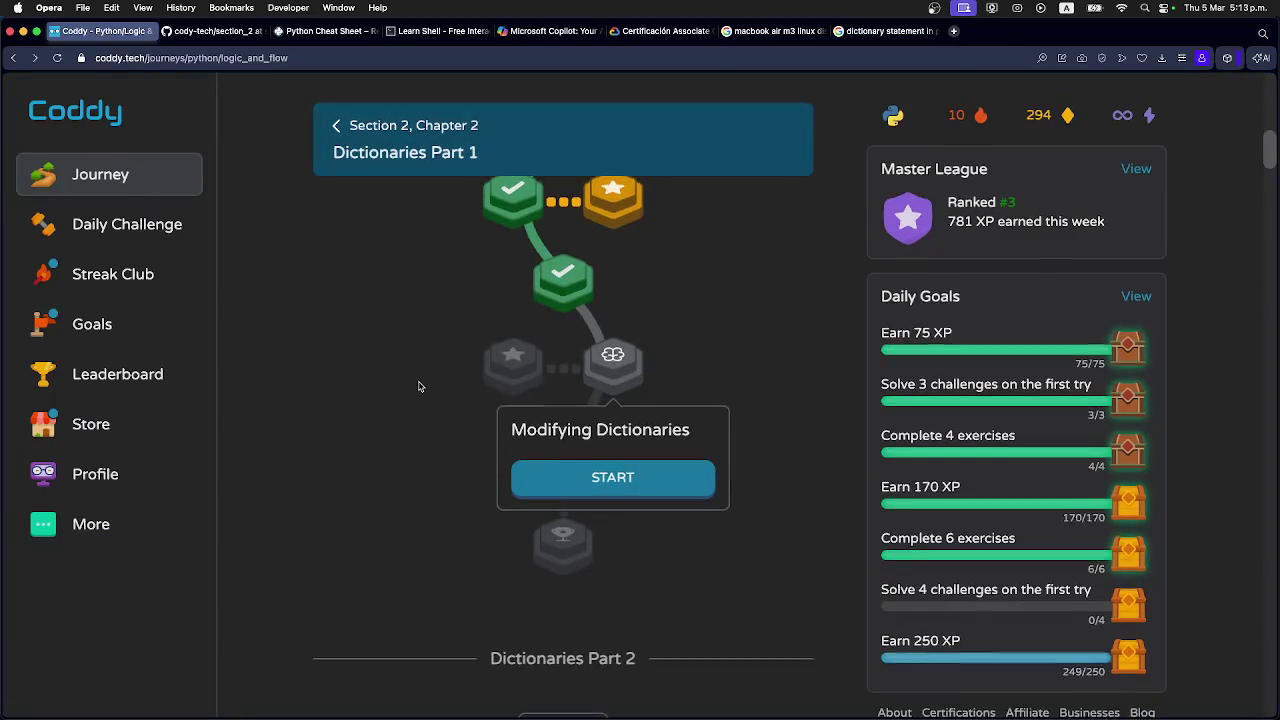
scroll(420, 395, "down", 1)
scroll(420, 387, "down", 1)
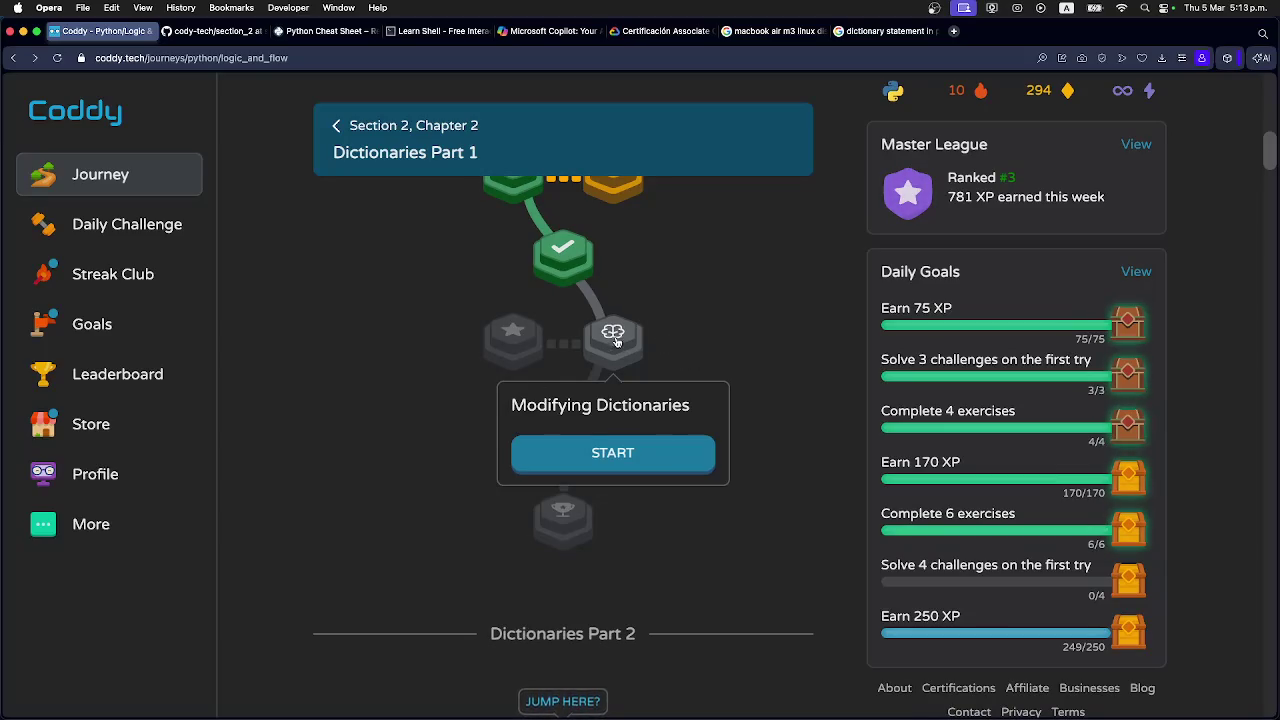
scroll(578, 373, "up", 1)
scroll(576, 368, "up", 1)
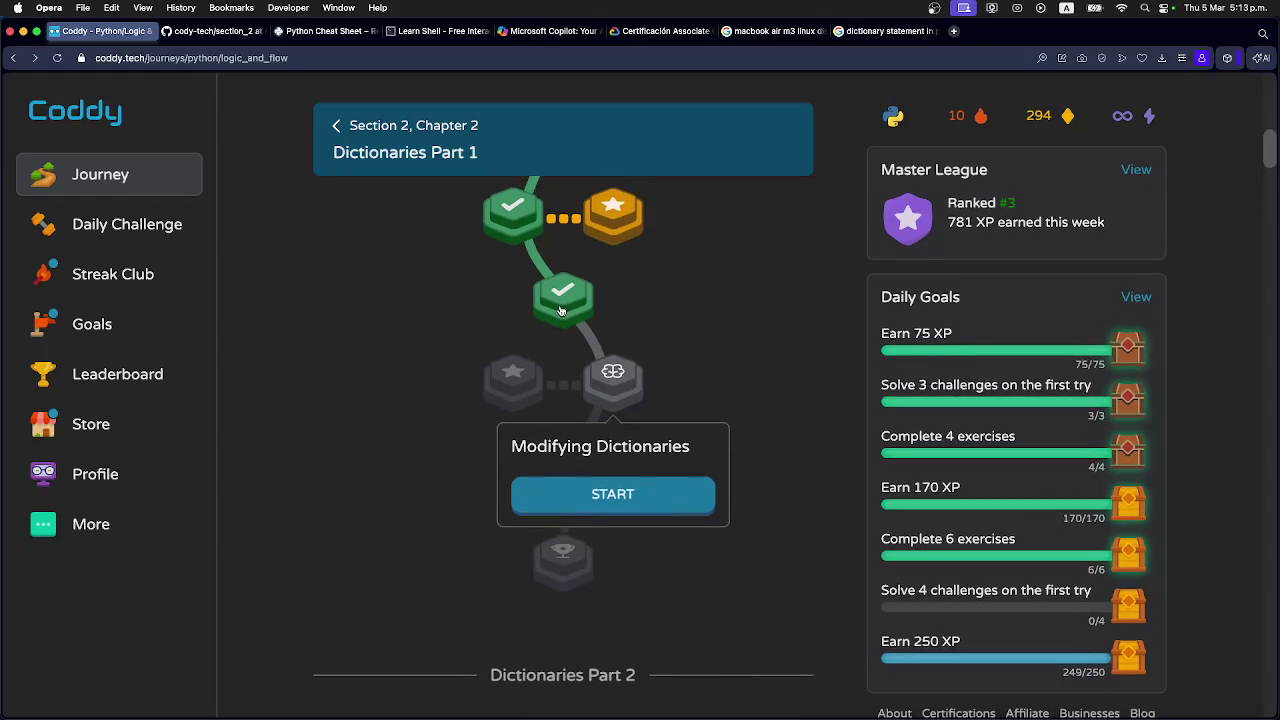
key("super+Tab")
Append && git push origin section_2 to the commit, run it, and confirm with git status.
key("Right")
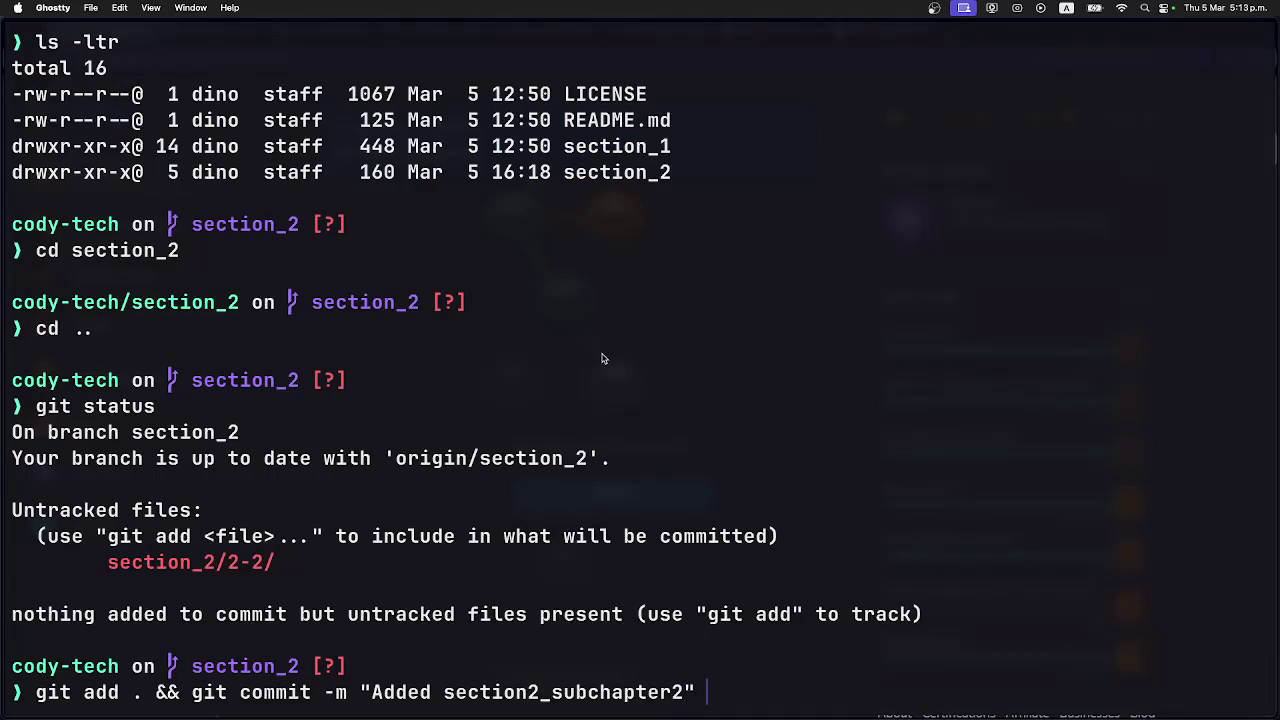
type("&& git ")
type("pus")
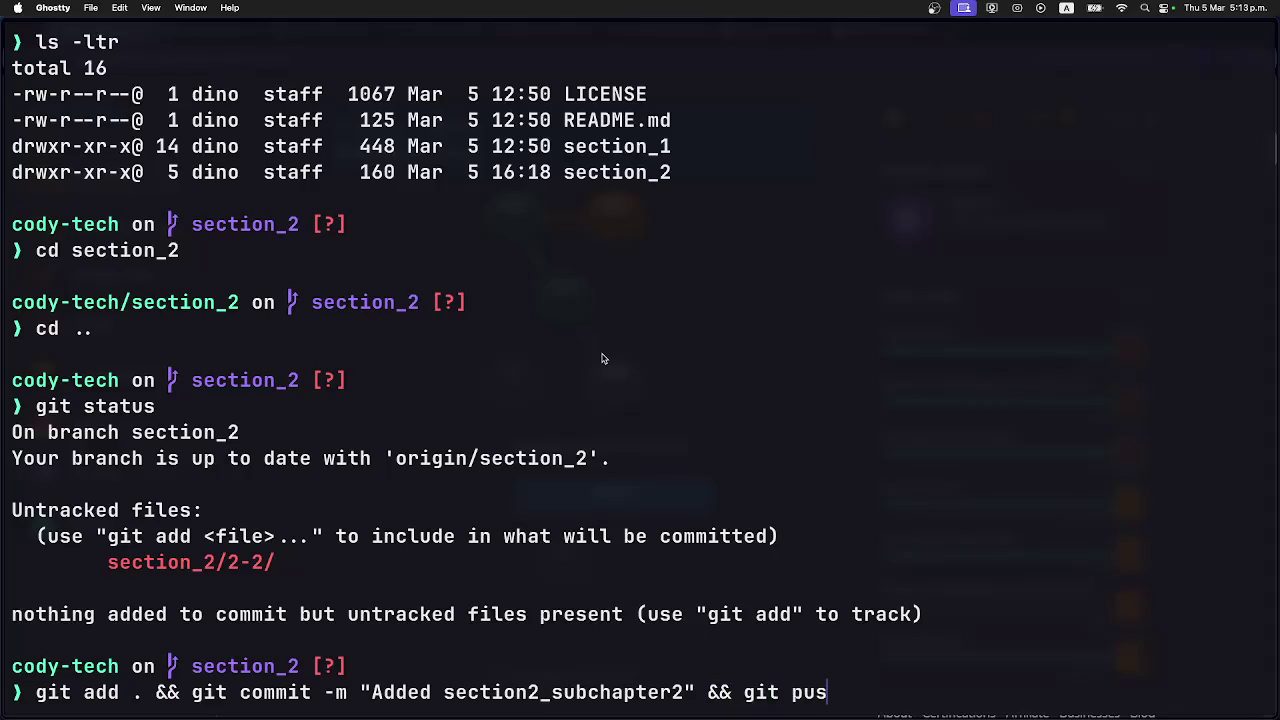
type("h origin section")
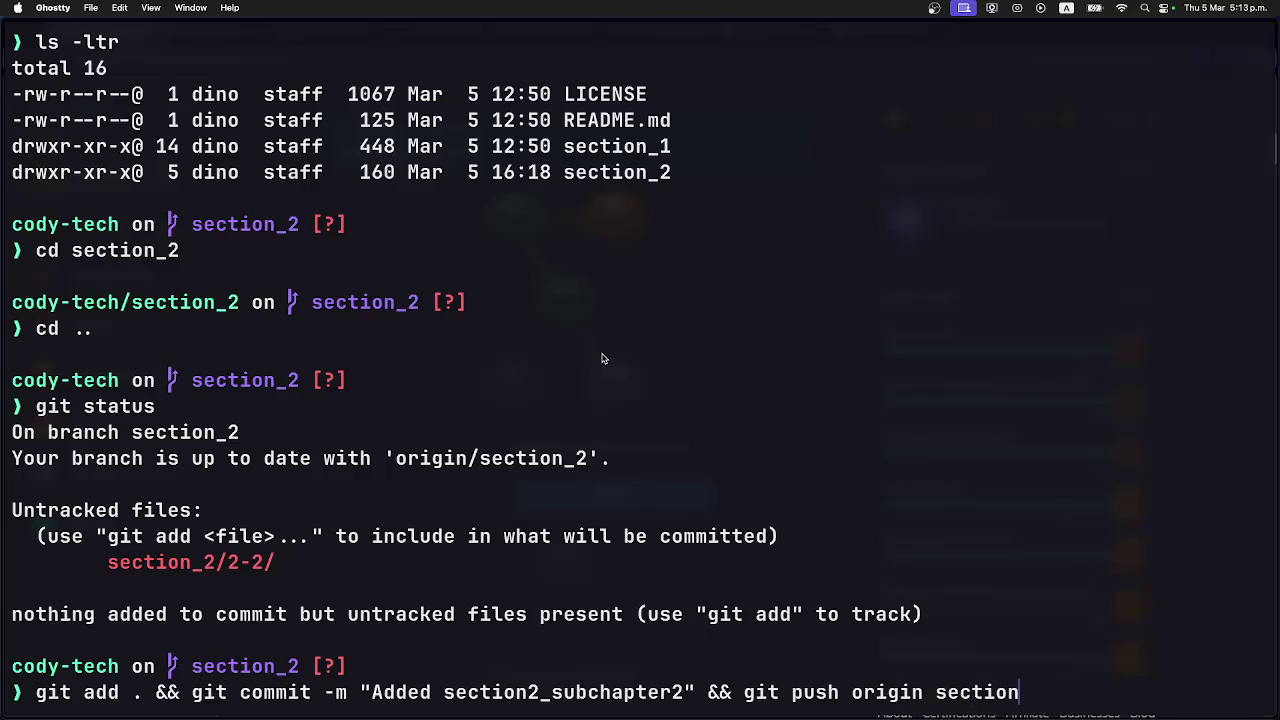
type("_2")
key("Return")
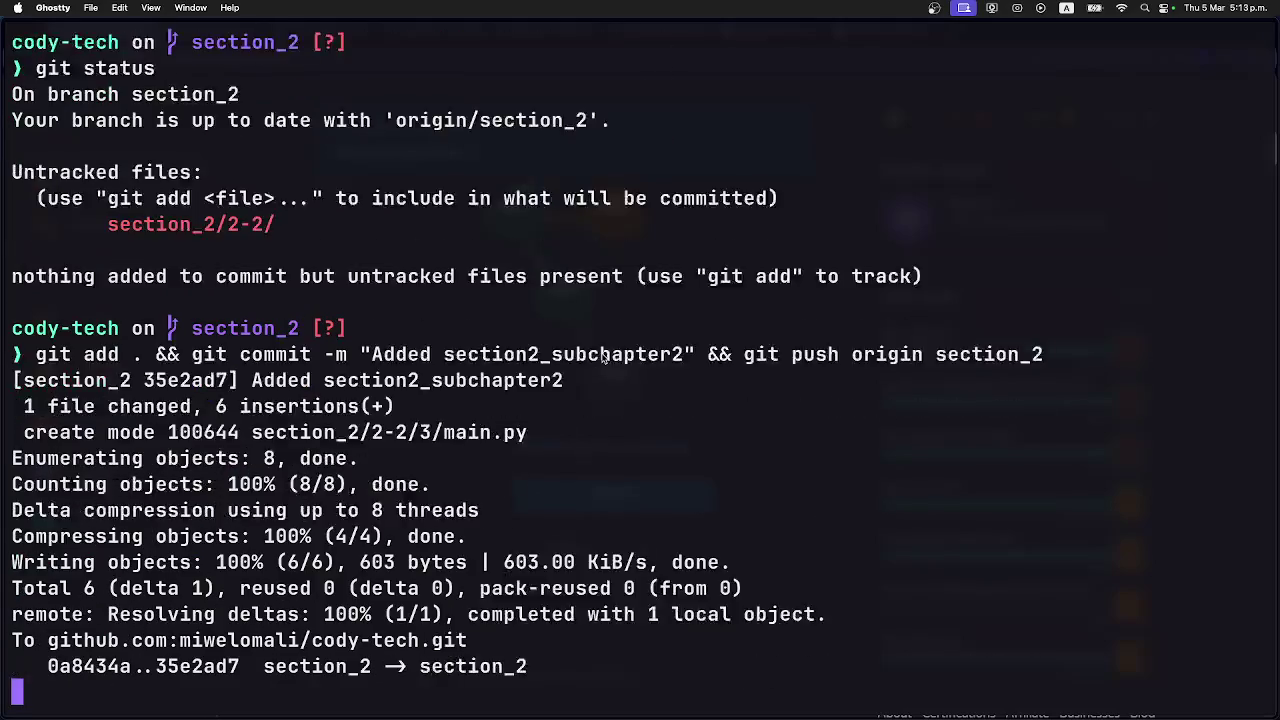
type("git status")
key("Return")
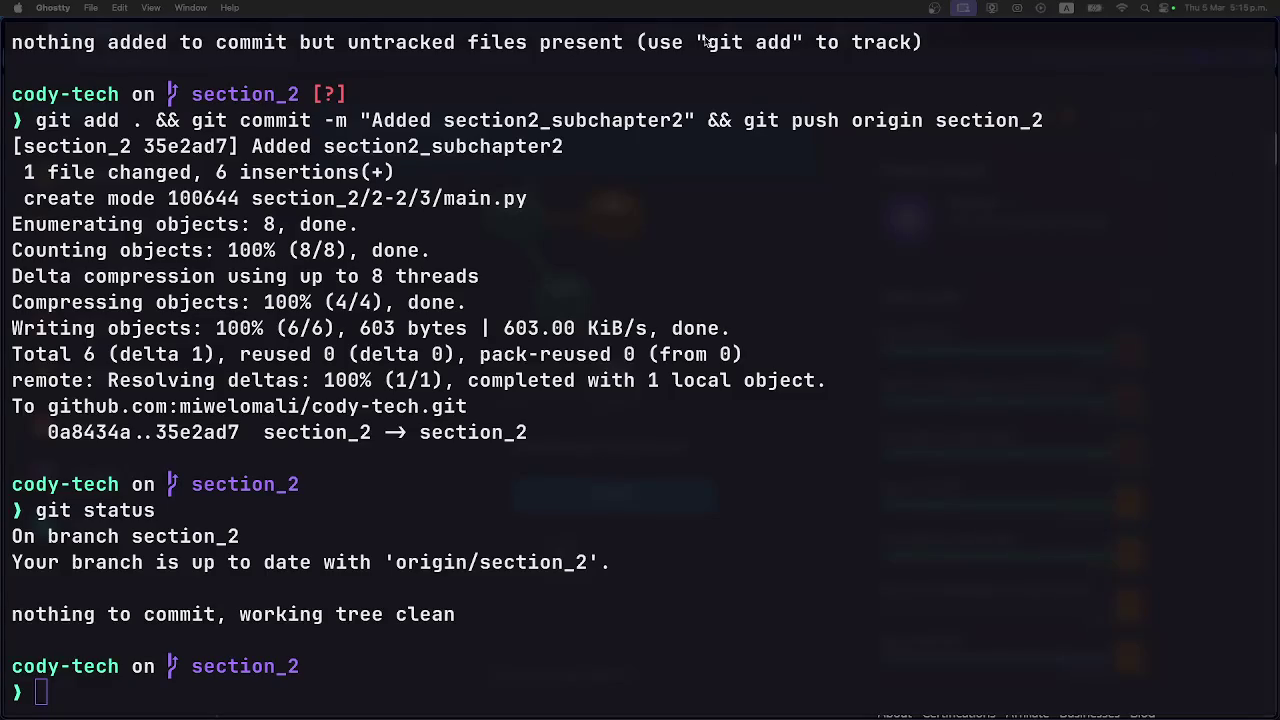
left_click(94, 129)
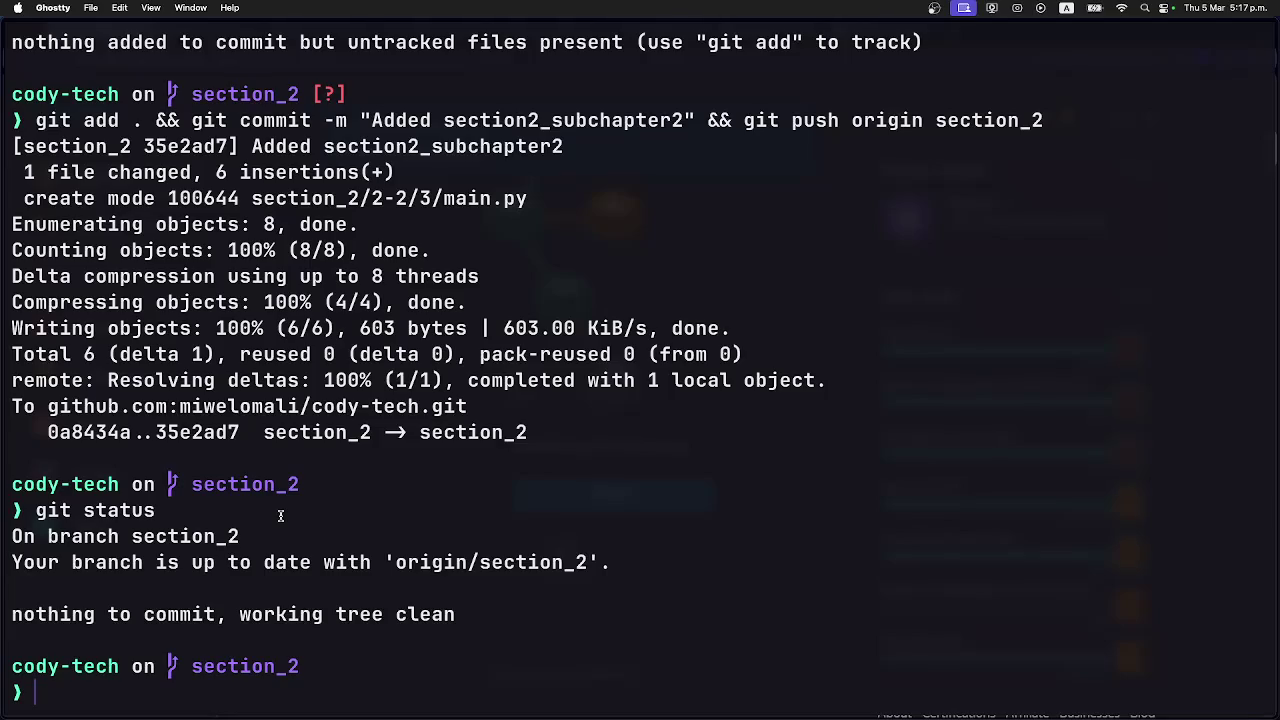
key("super+Tab")
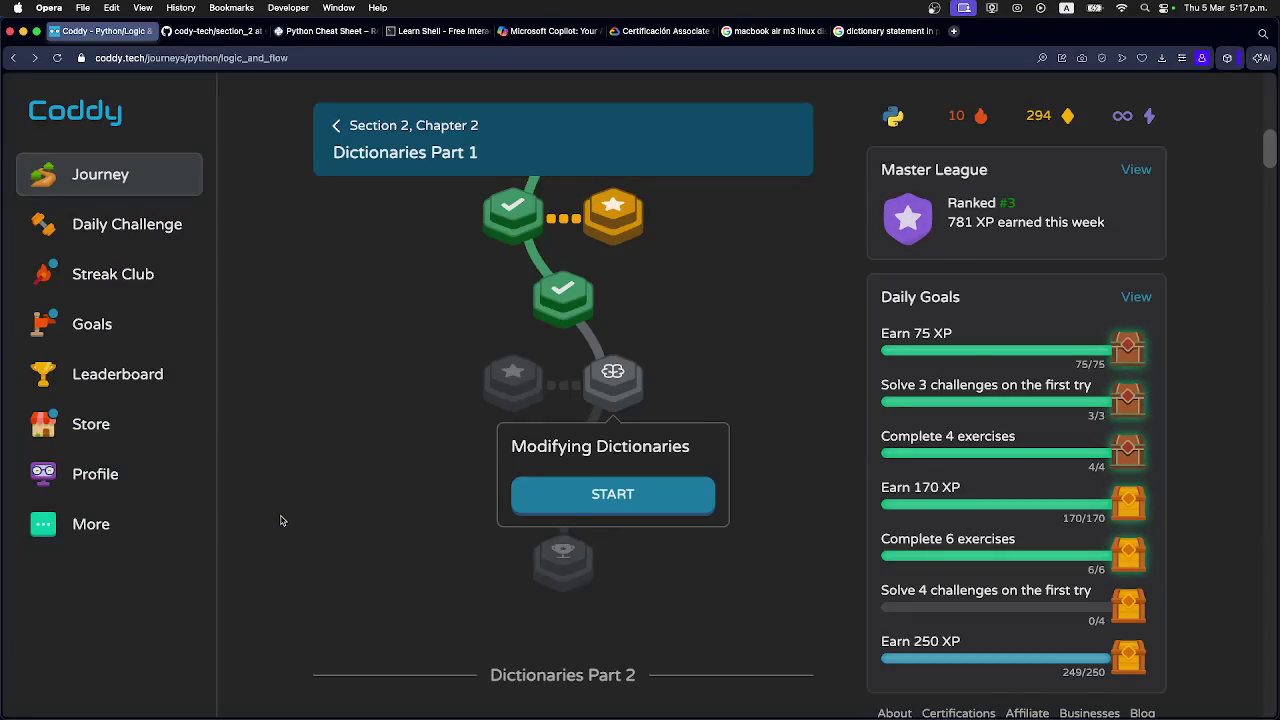
Close the two search tabs, dismiss the Modifying Dictionaries popup, and scroll the Dictionaries Part 1 map.
left_click(725, 32)
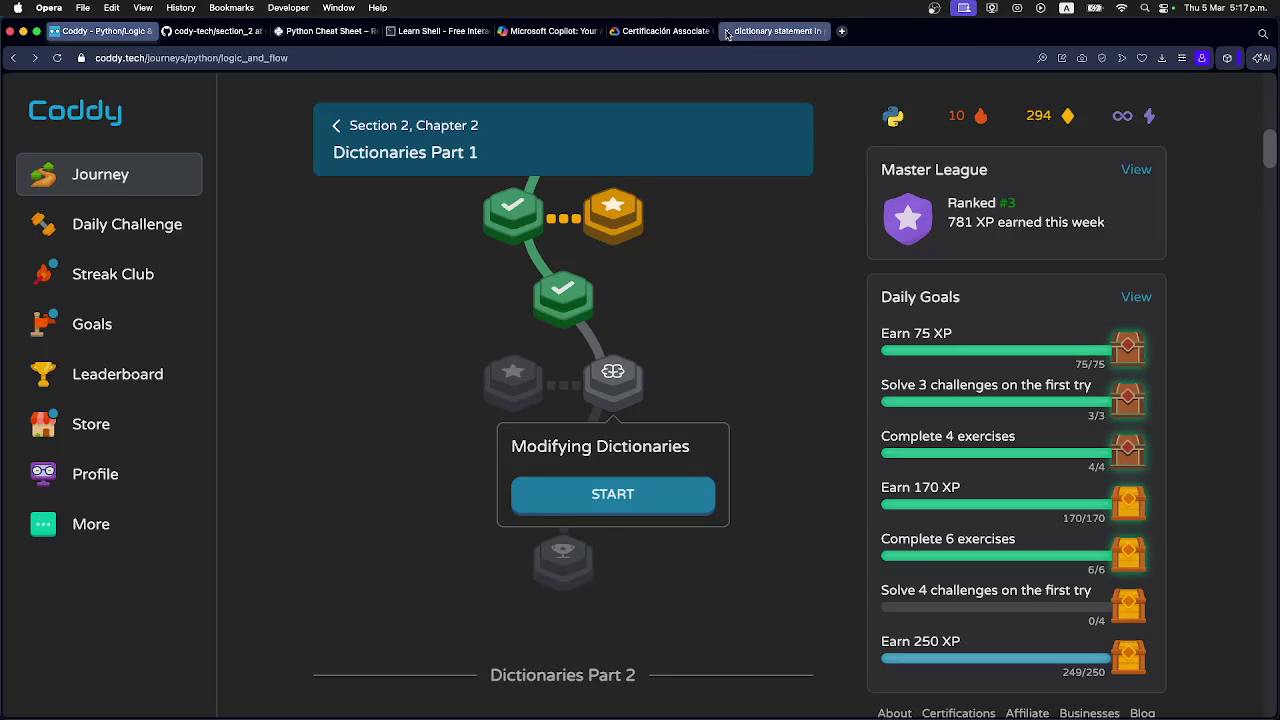
left_click(727, 33)
left_click(754, 266)
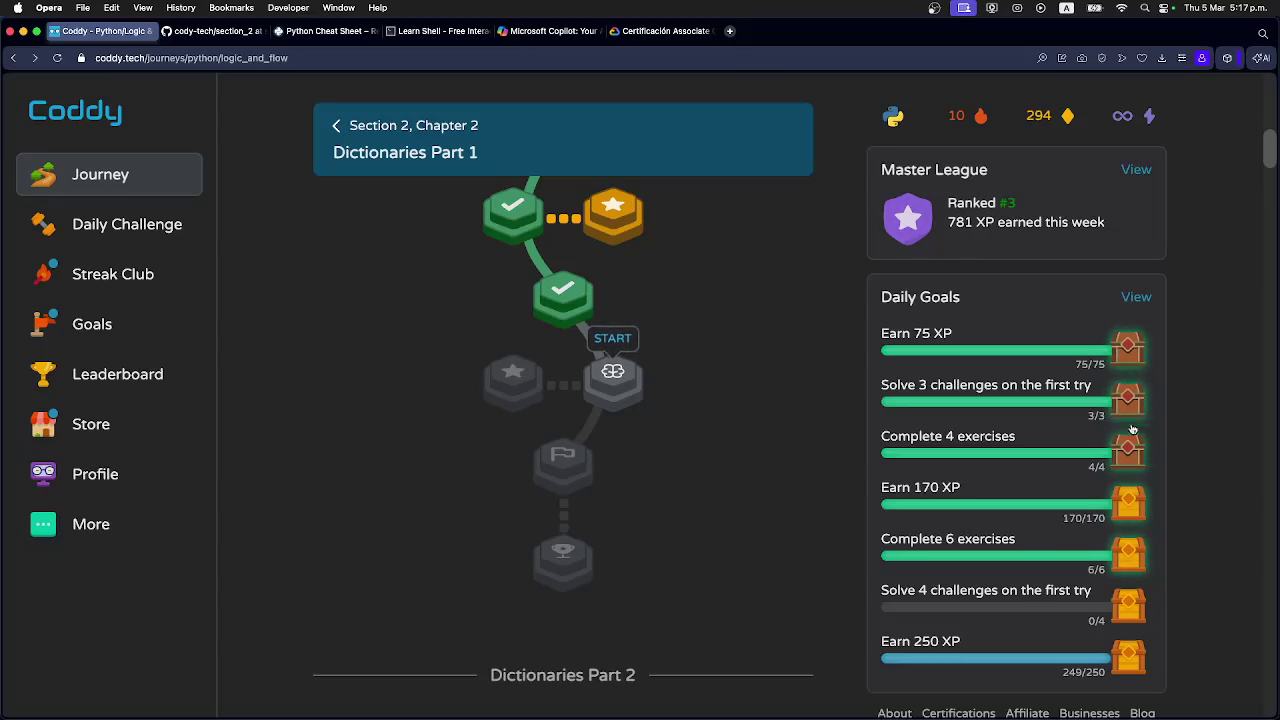
scroll(1123, 533, "down", 1)
scroll(1123, 533, "down", 1)
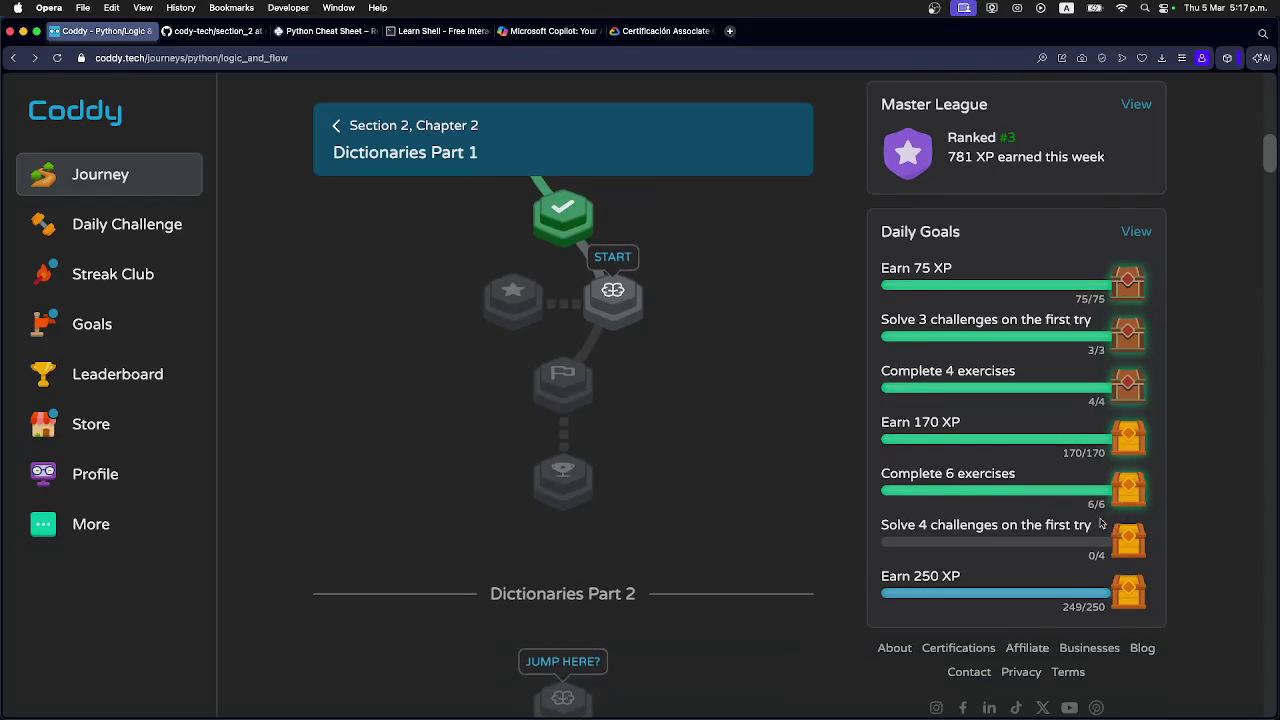
scroll(1000, 510, "up", 3)
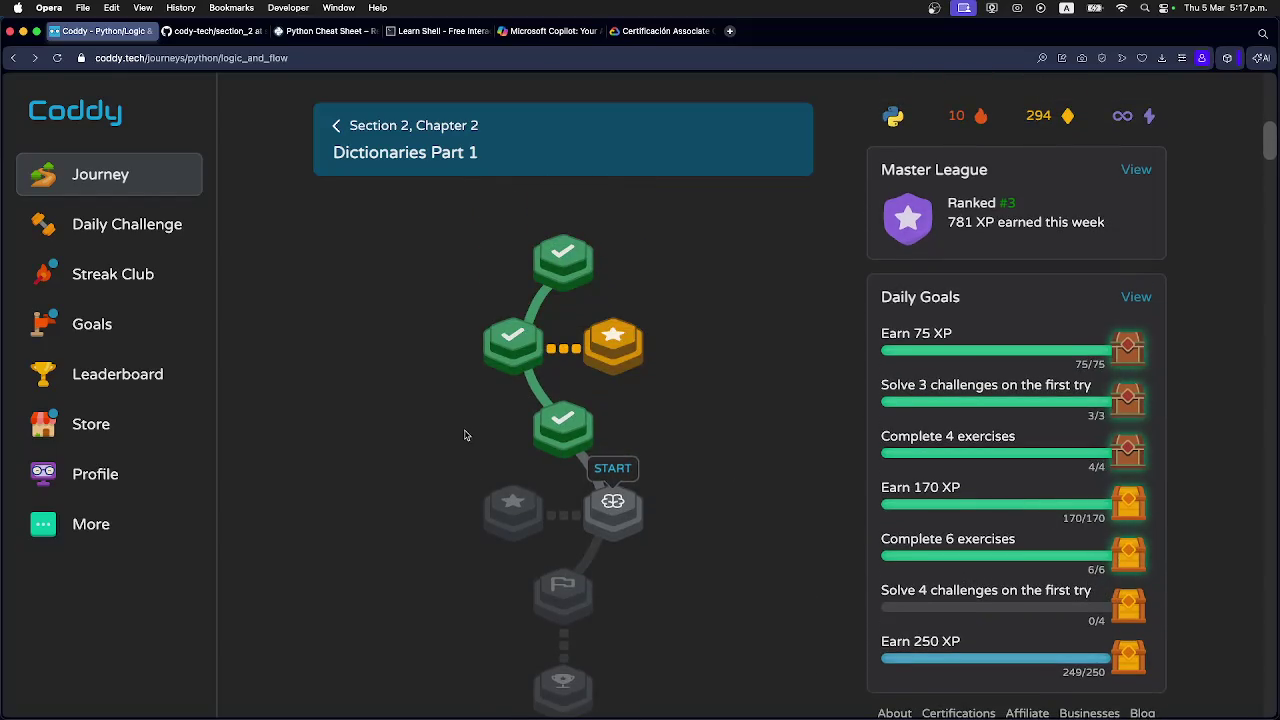
scroll(465, 436, "down", 2)
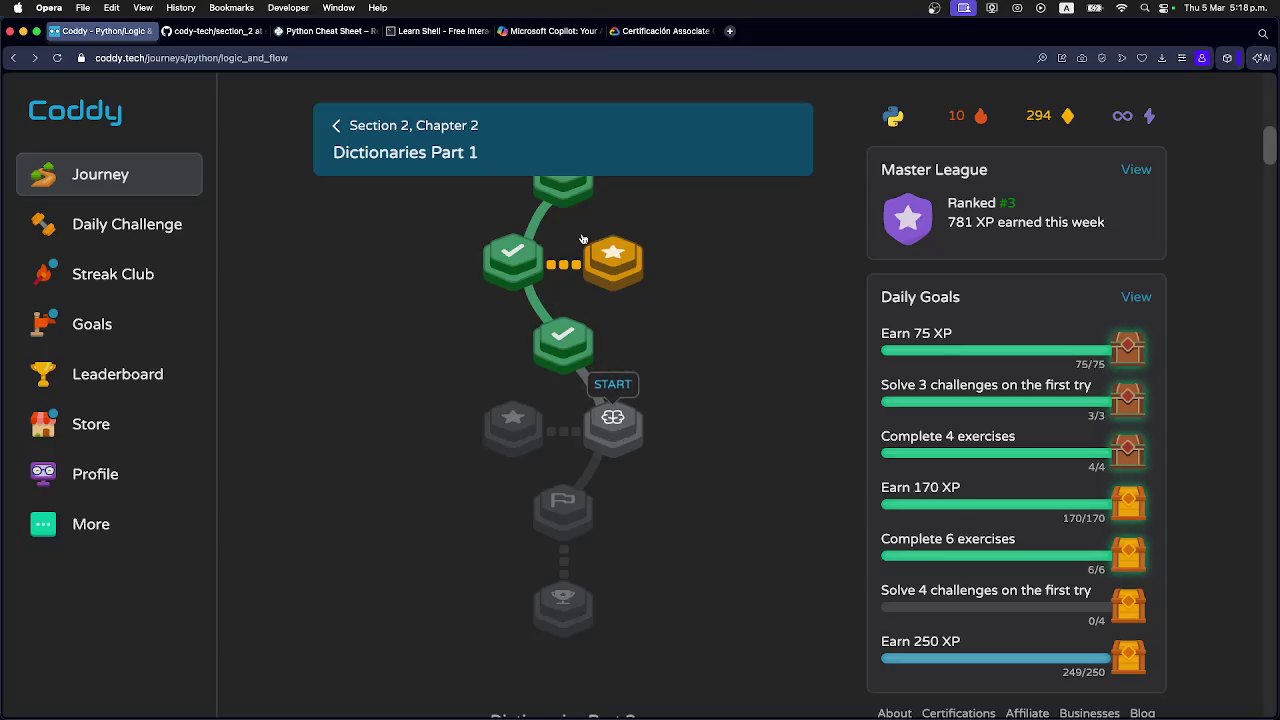
left_click(1136, 176)
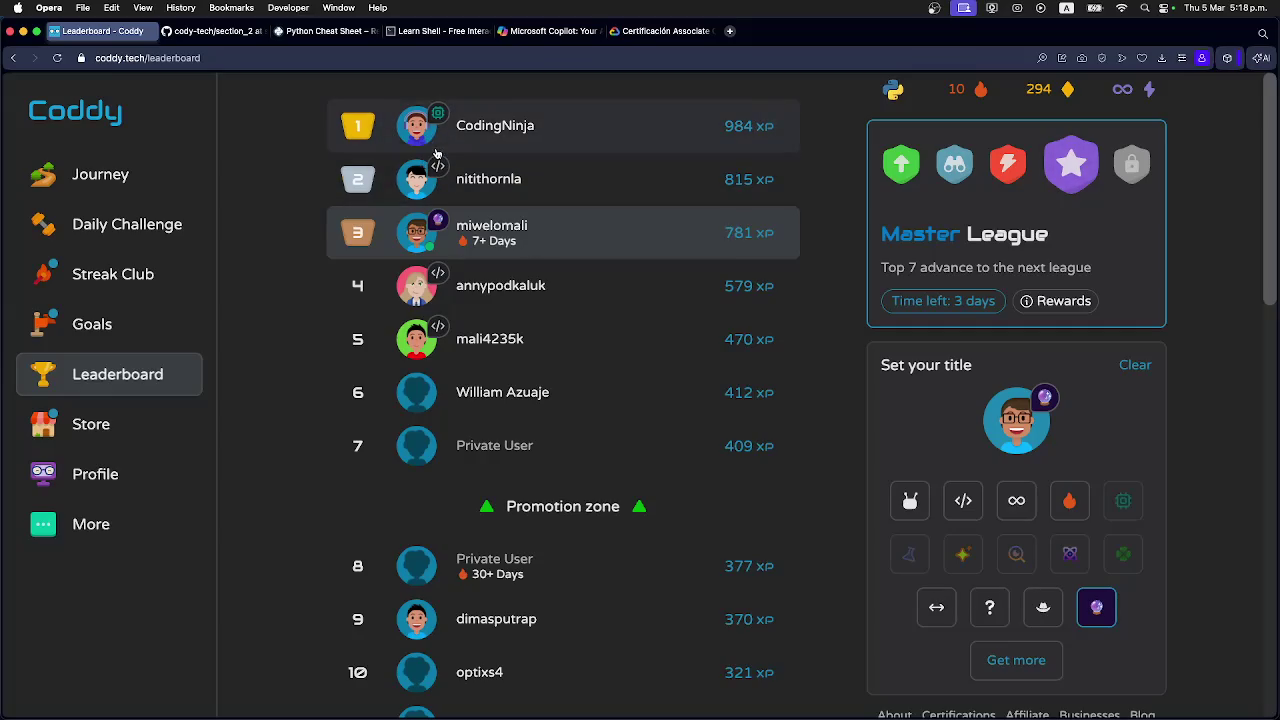
left_click(96, 184)
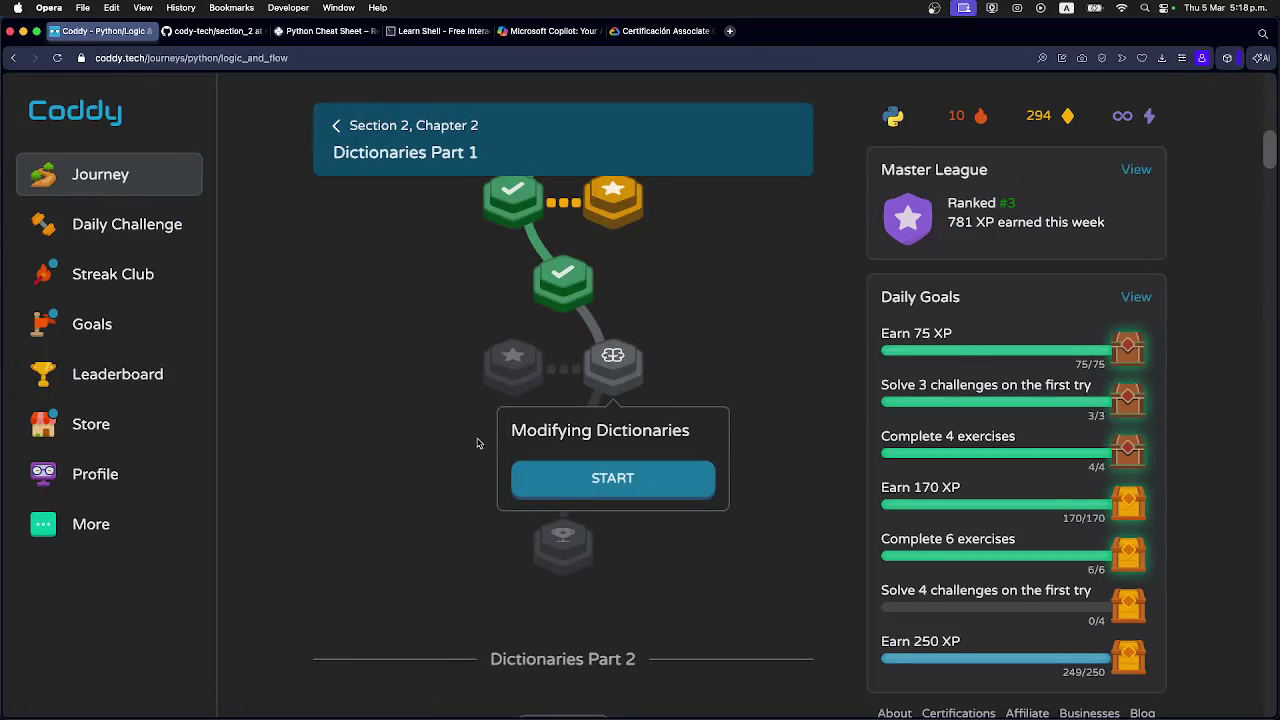
left_click(424, 405)
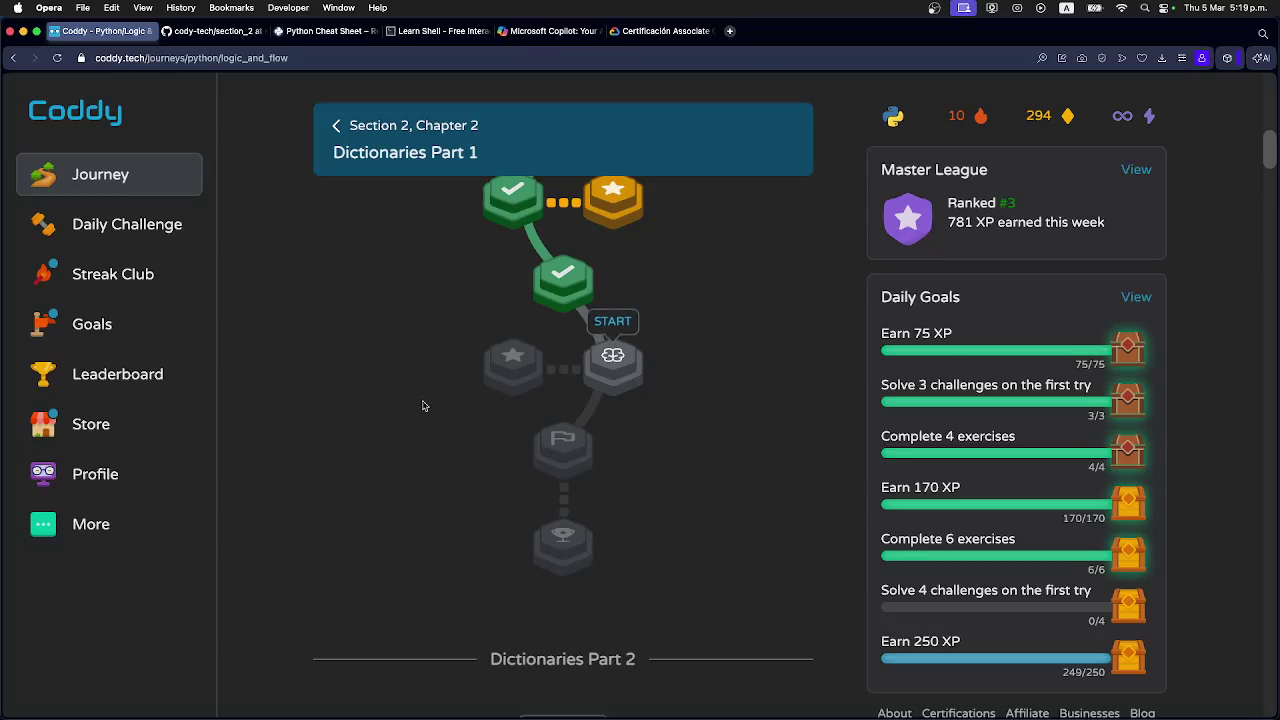
On GitHub, open the cody-tech repo's section_2 branch and its section_2 folder.
left_click(203, 31)
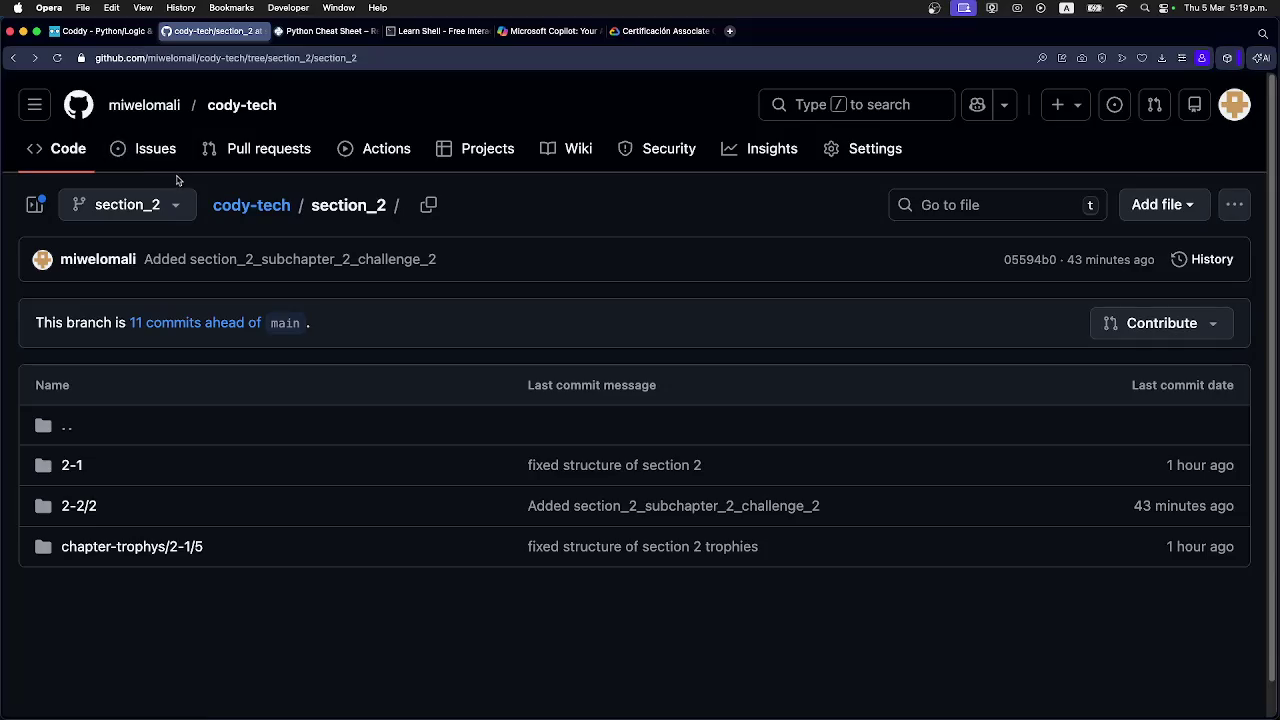
left_click(241, 208)
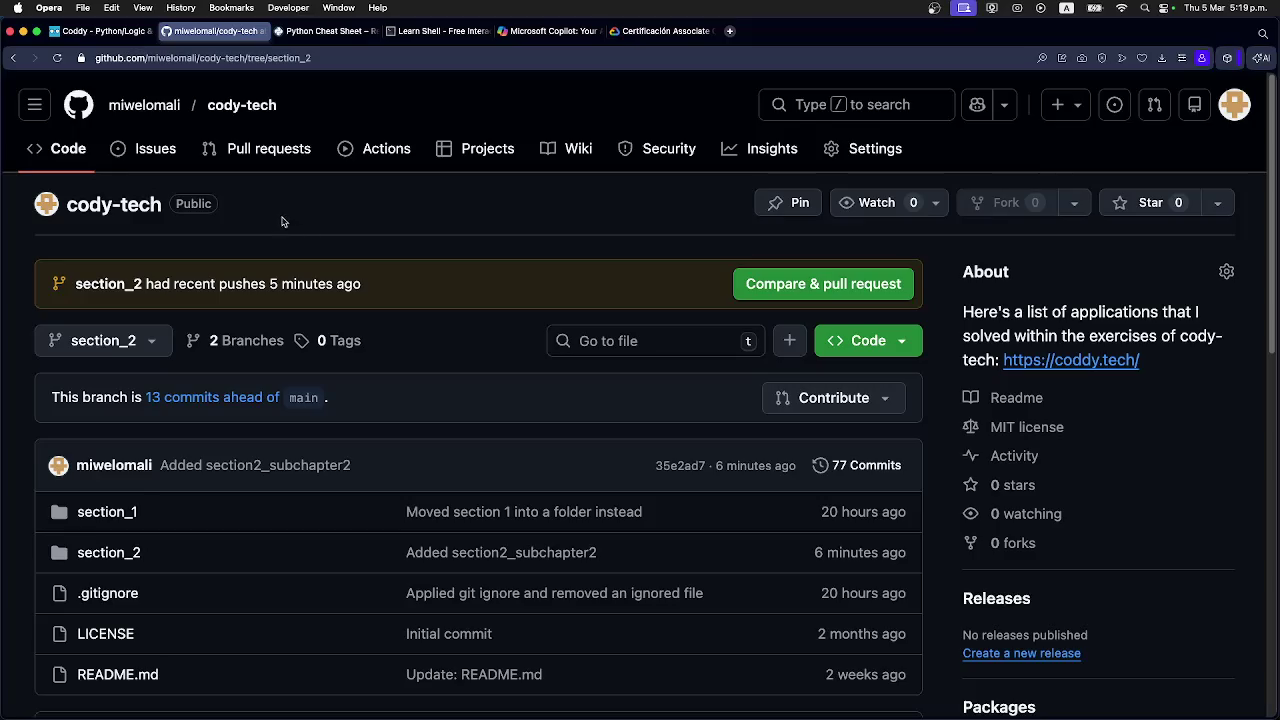
left_click(105, 290)
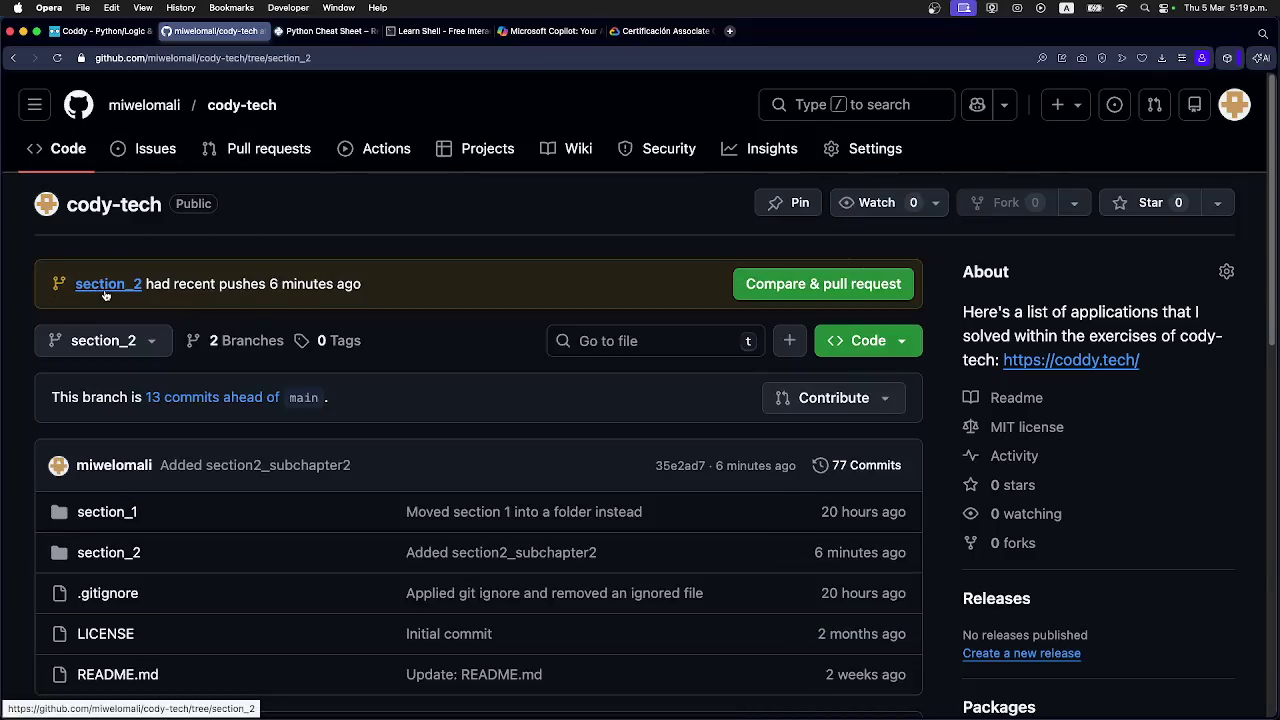
scroll(430, 448, "down", 2)
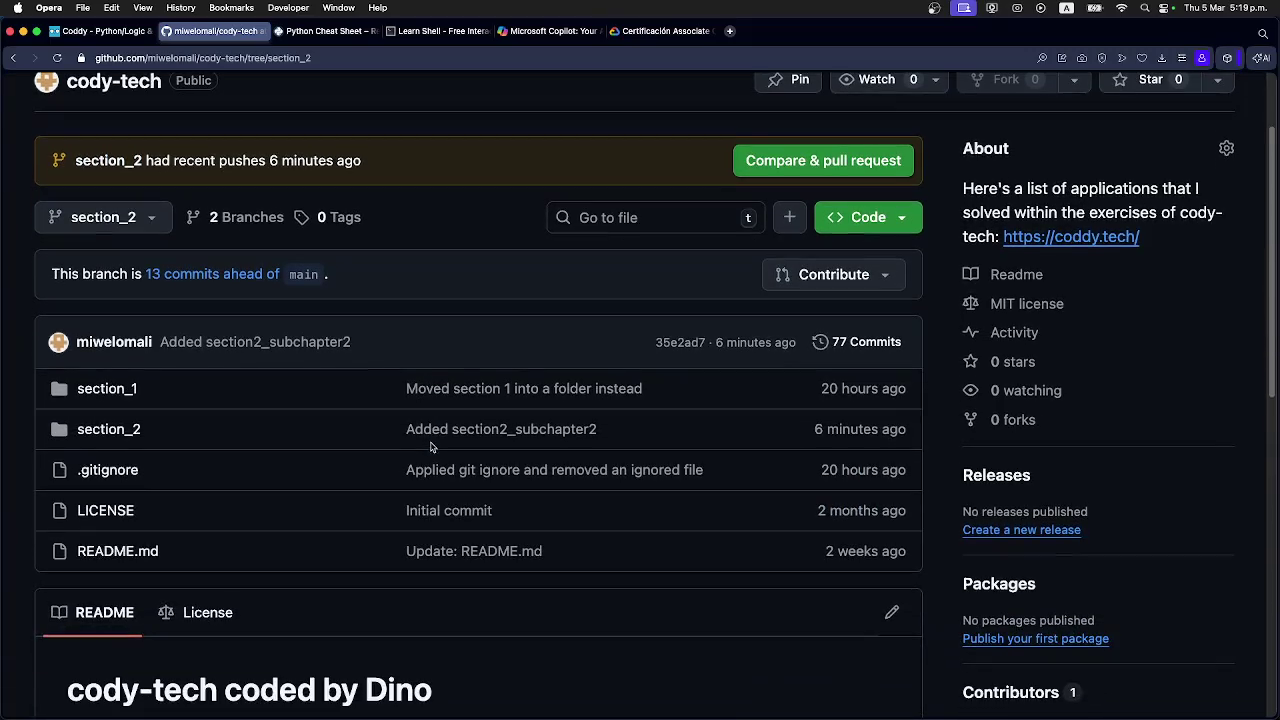
left_click(123, 435)
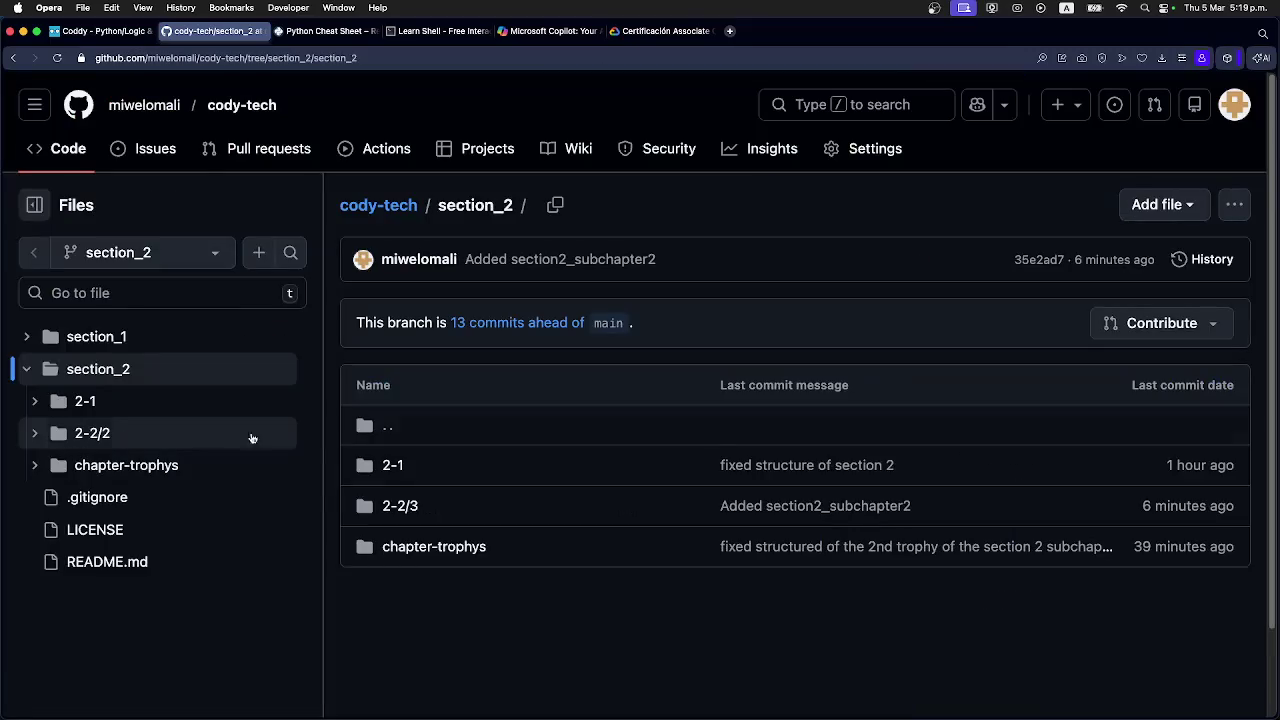
Browse the 2-1 and chapter-trophys folders, then go back up to the repository root.
scroll(478, 502, "down", 1)
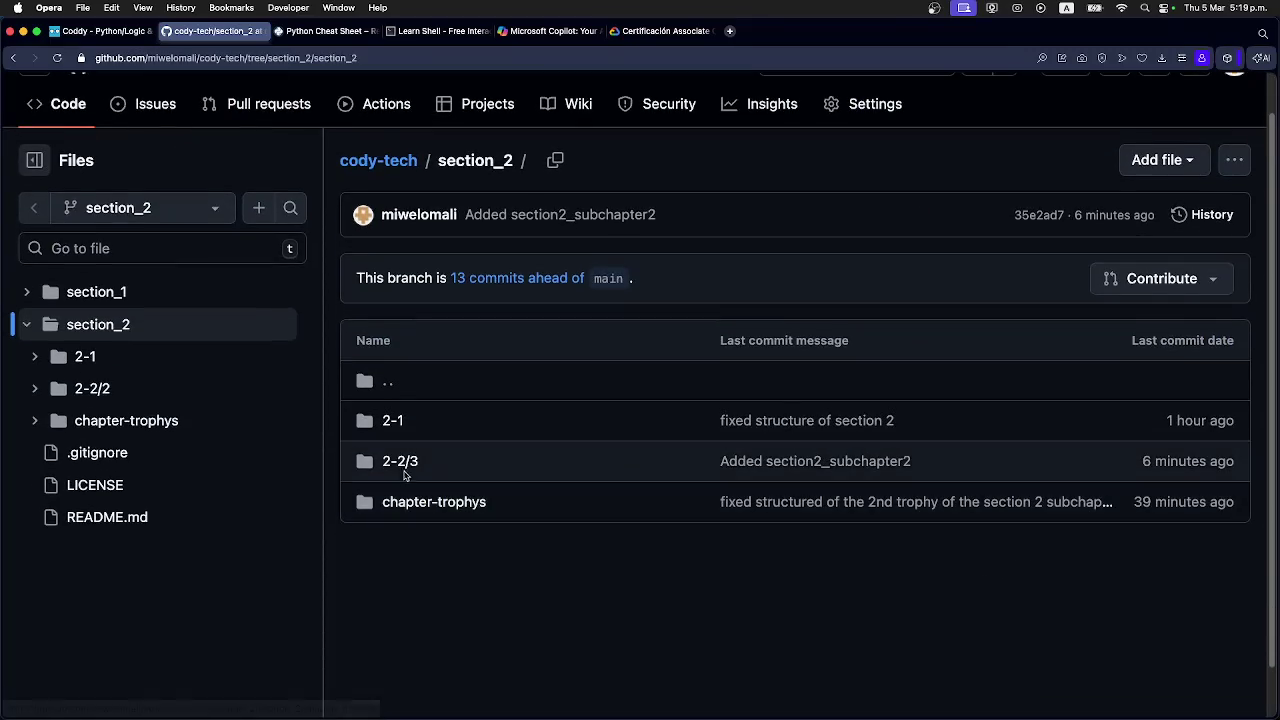
left_click(390, 425)
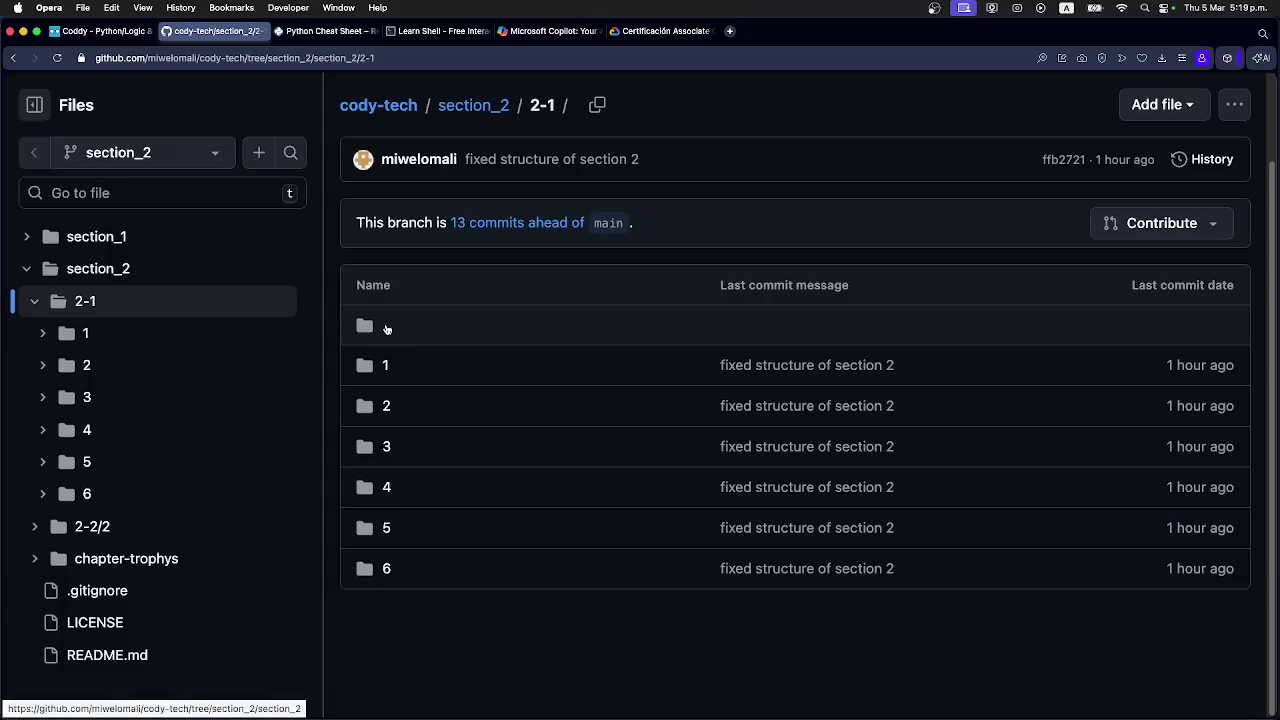
left_click(387, 329)
left_click(424, 445)
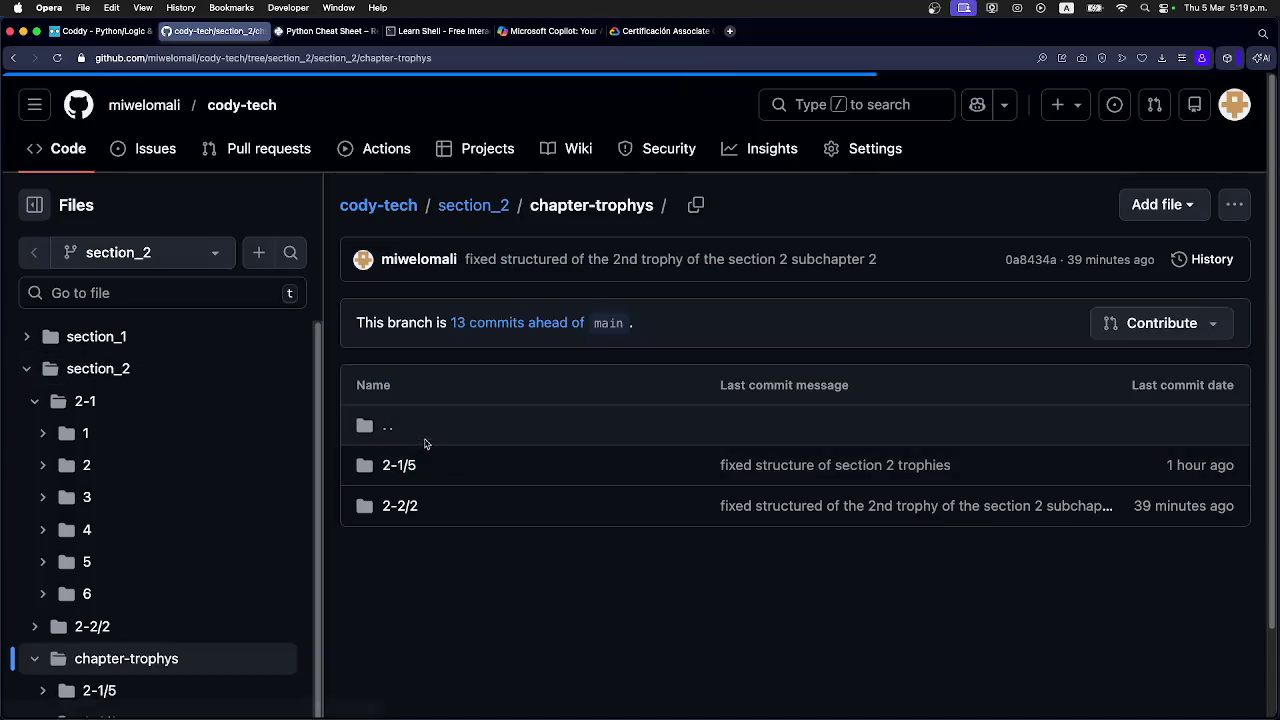
scroll(420, 449, "down", 1)
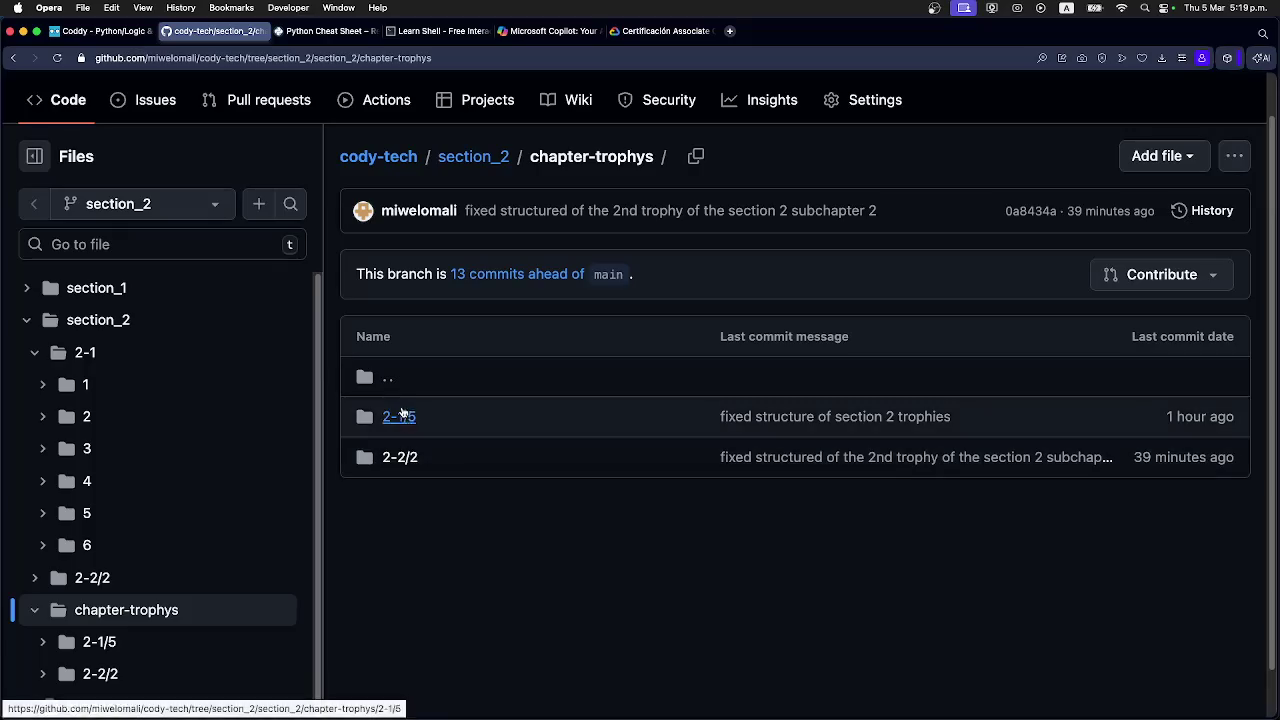
left_click(388, 384)
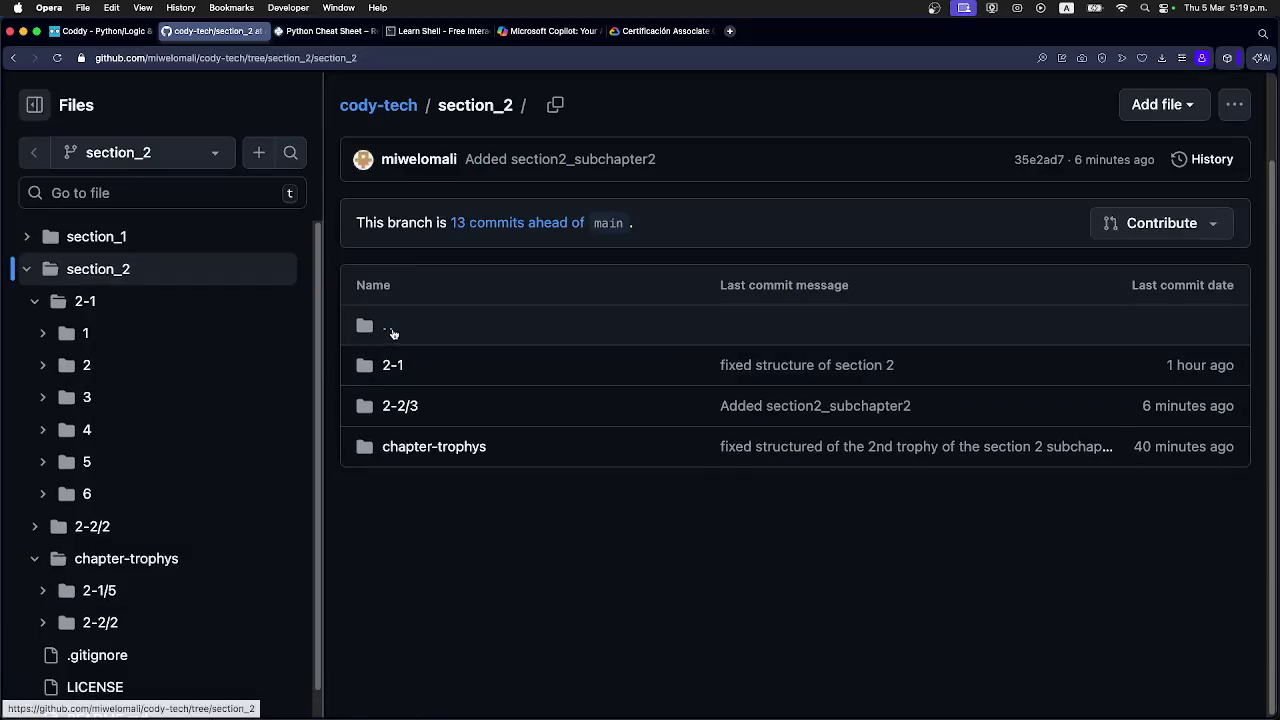
left_click(391, 332)
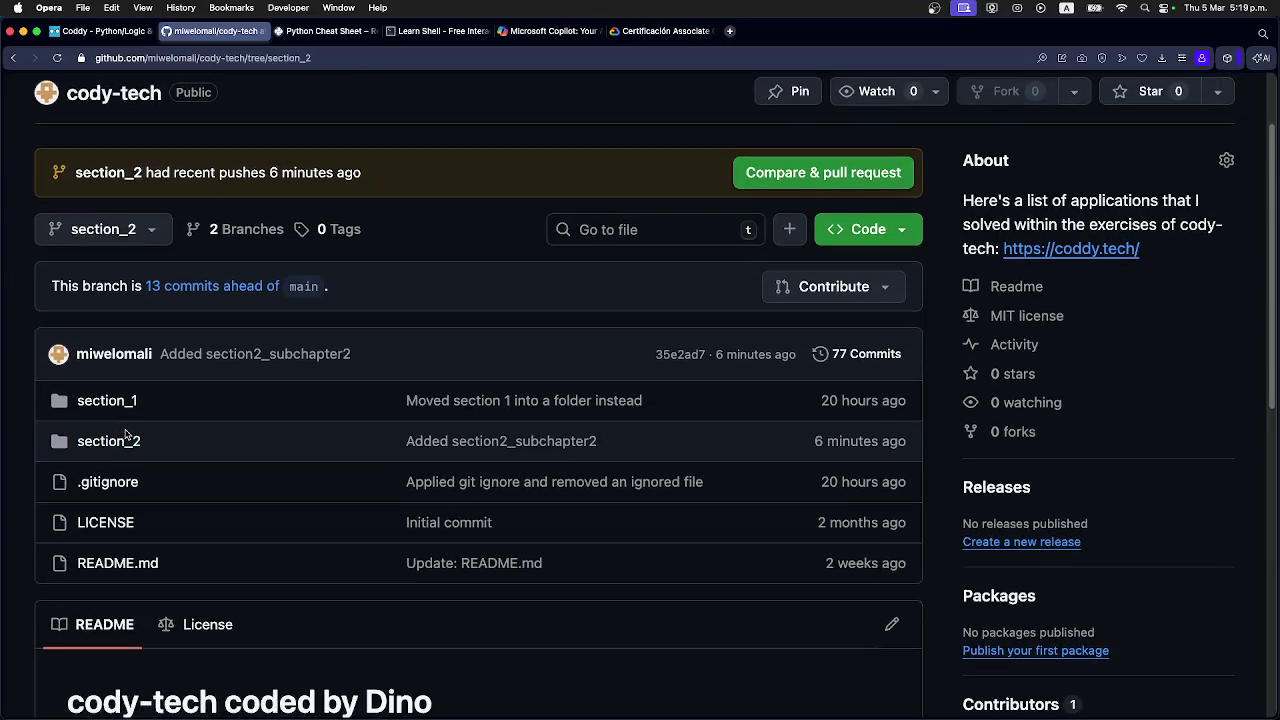
scroll(130, 432, "up", 3)
Cycle through the open apps and return to the Coddy lesson tab.
key("super+Tab")
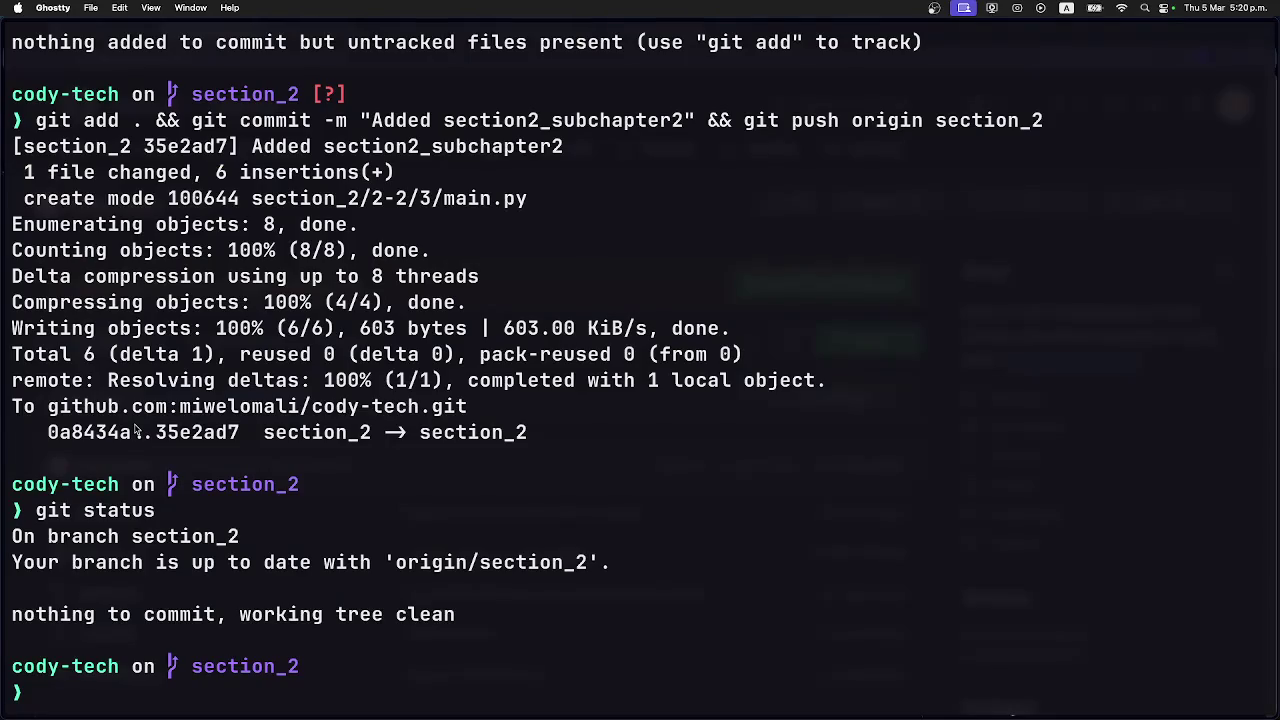
key("super+Tab")
key("super+Tab")
key("super+Tab")
key("super+Tab")
key("super+Tab")
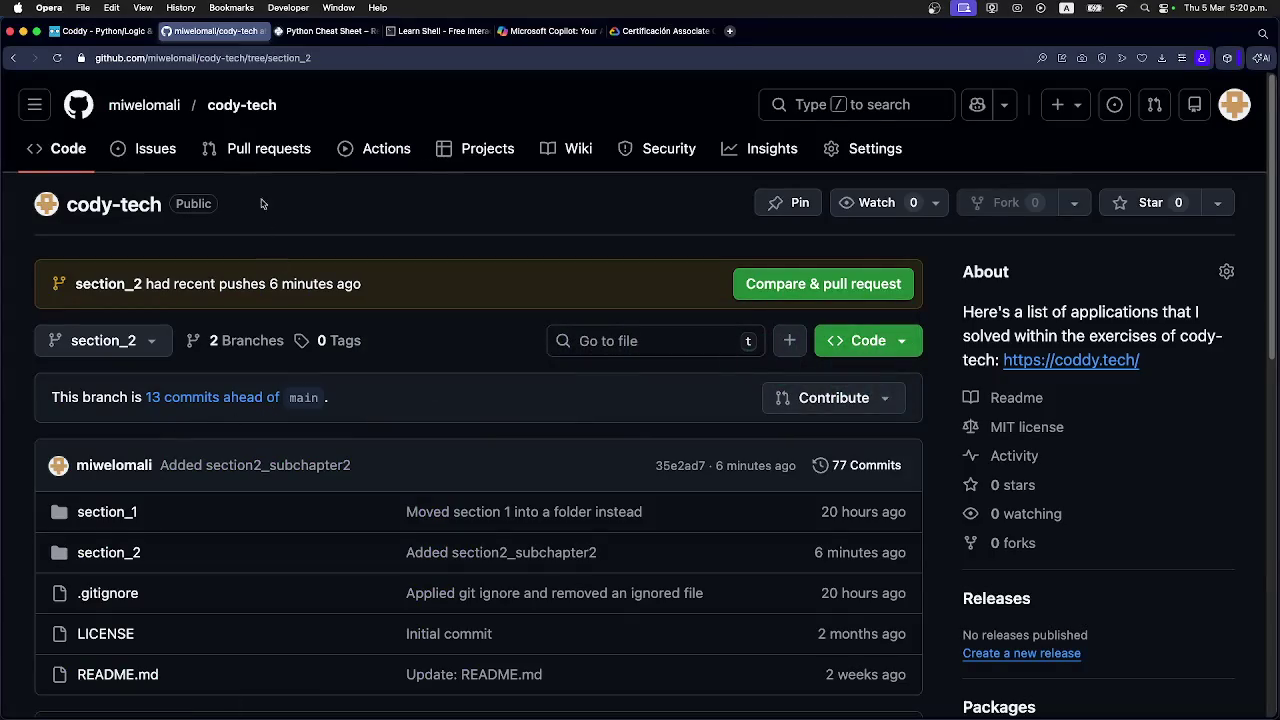
left_click(103, 33)
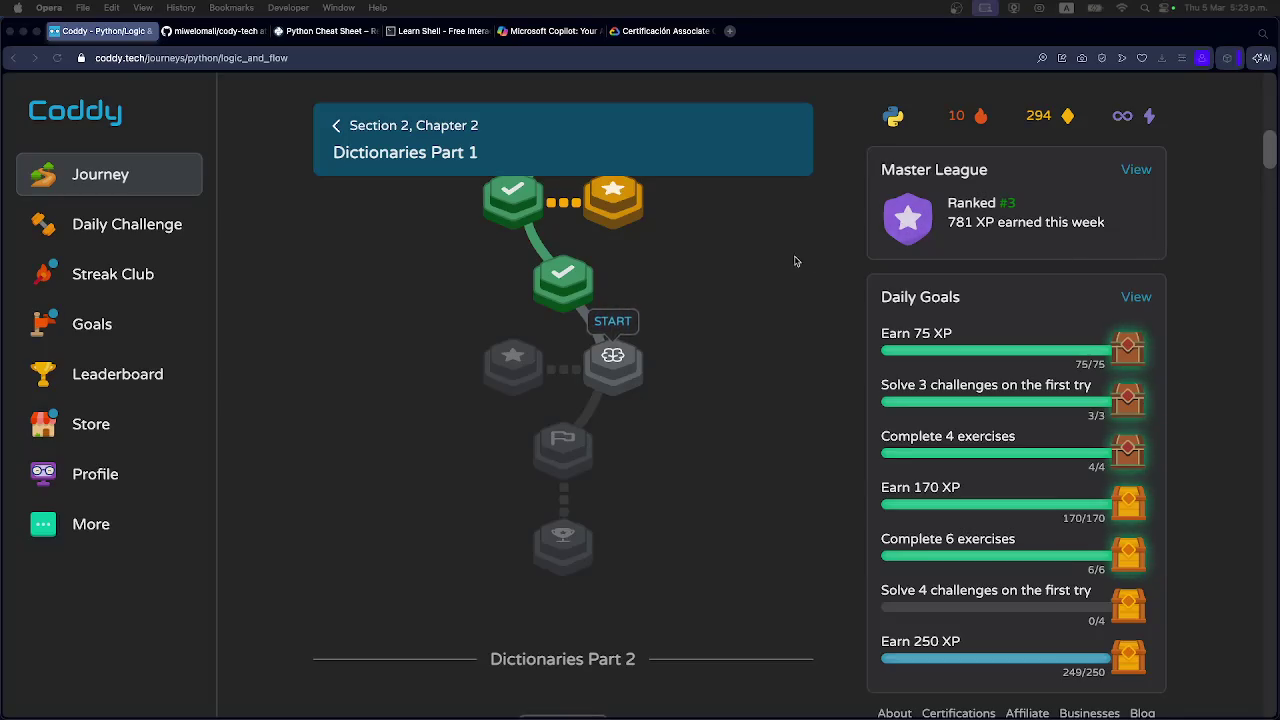
Start the Modifying Dictionaries lesson and read its opening text.
left_click(610, 362)
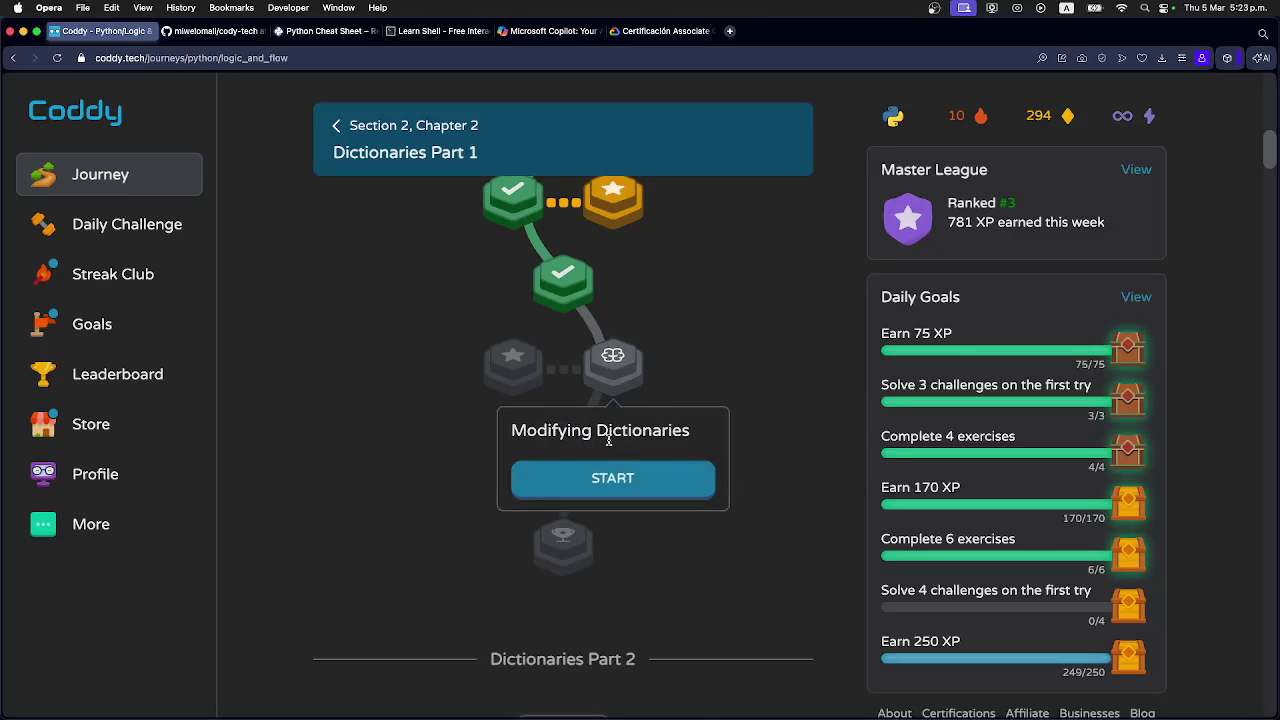
left_click(600, 489)
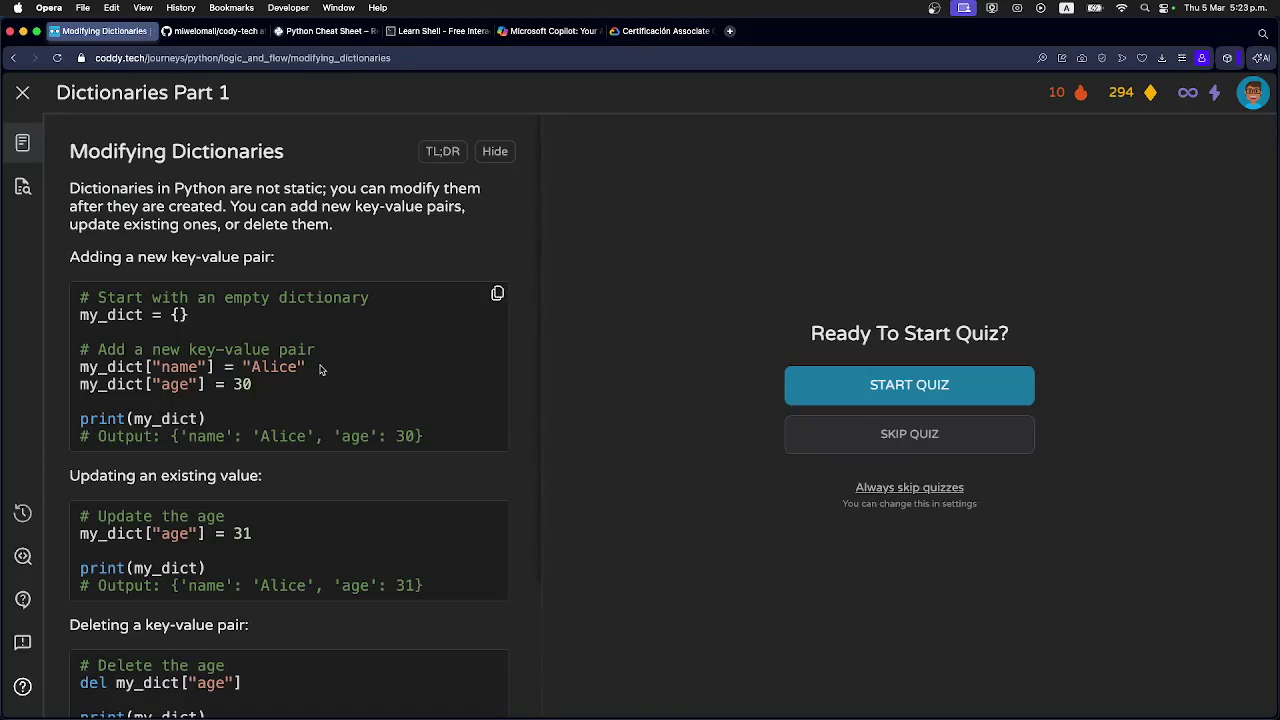
scroll(328, 358, "down", 1)
scroll(328, 358, "down", 2)
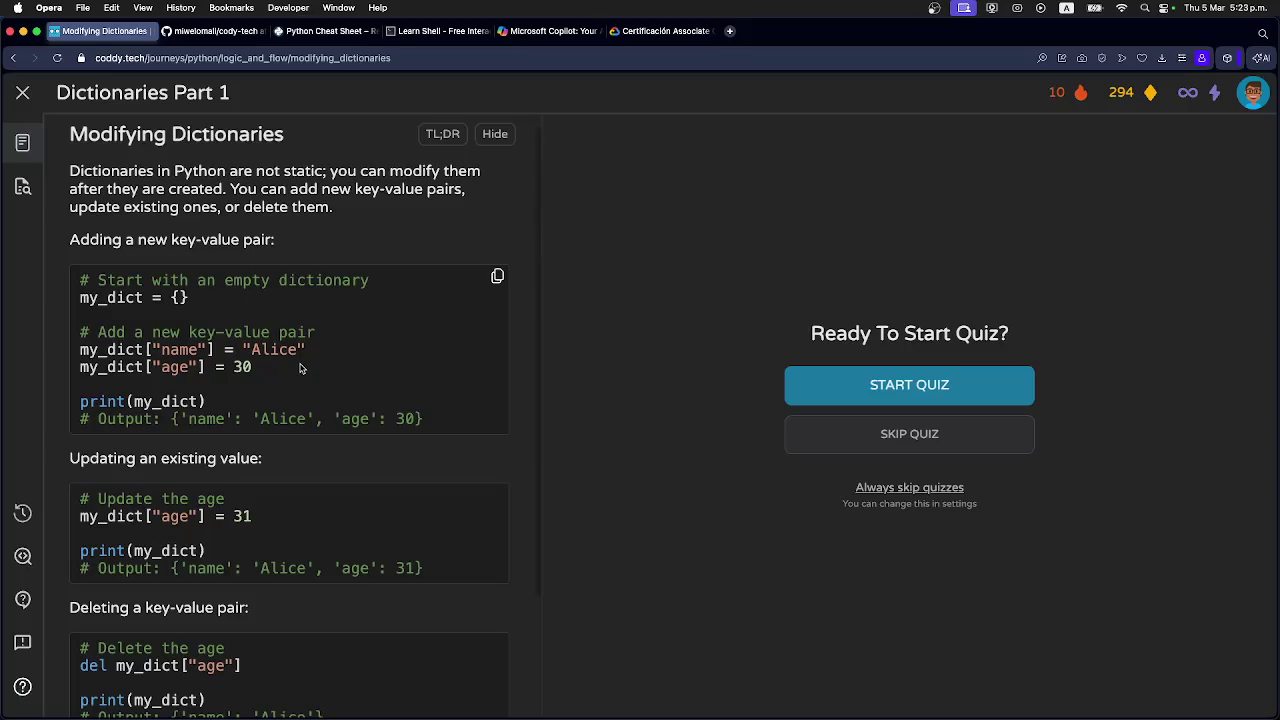
double_click(303, 170)
left_click(304, 172)
Study the del example with key age, then start the lesson quiz.
scroll(177, 497, "down", 2)
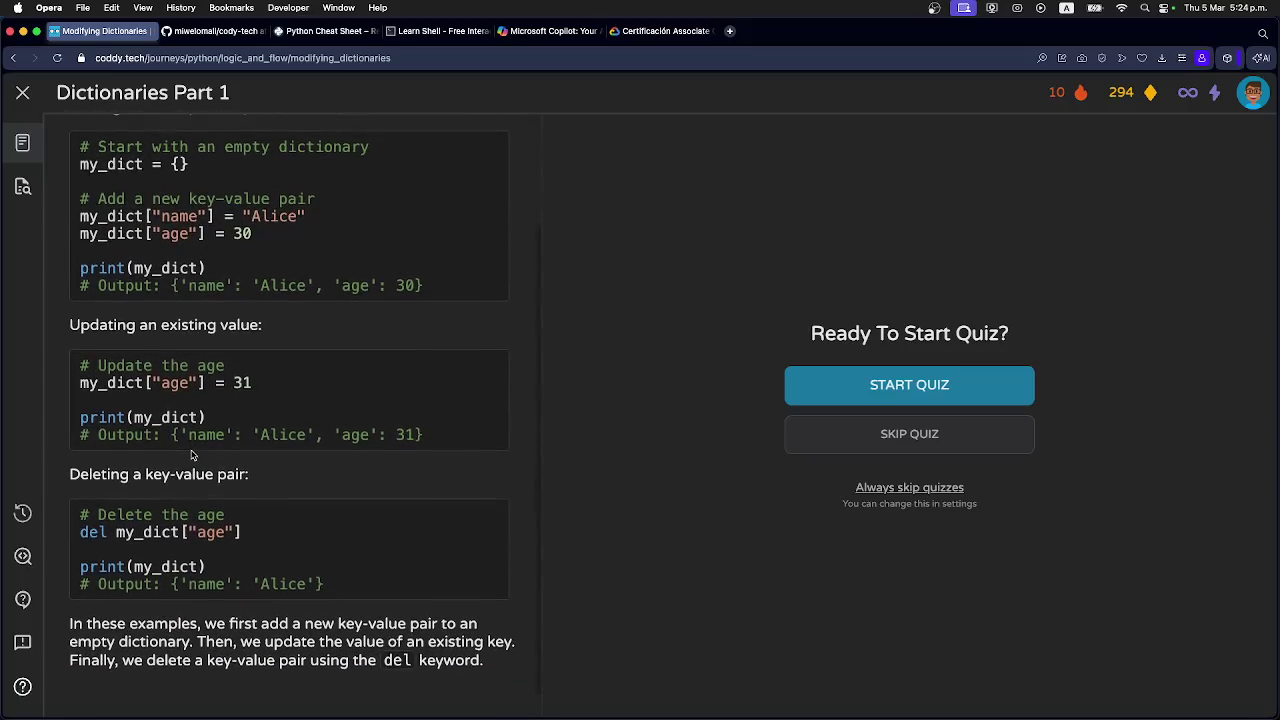
scroll(193, 455, "down", 1)
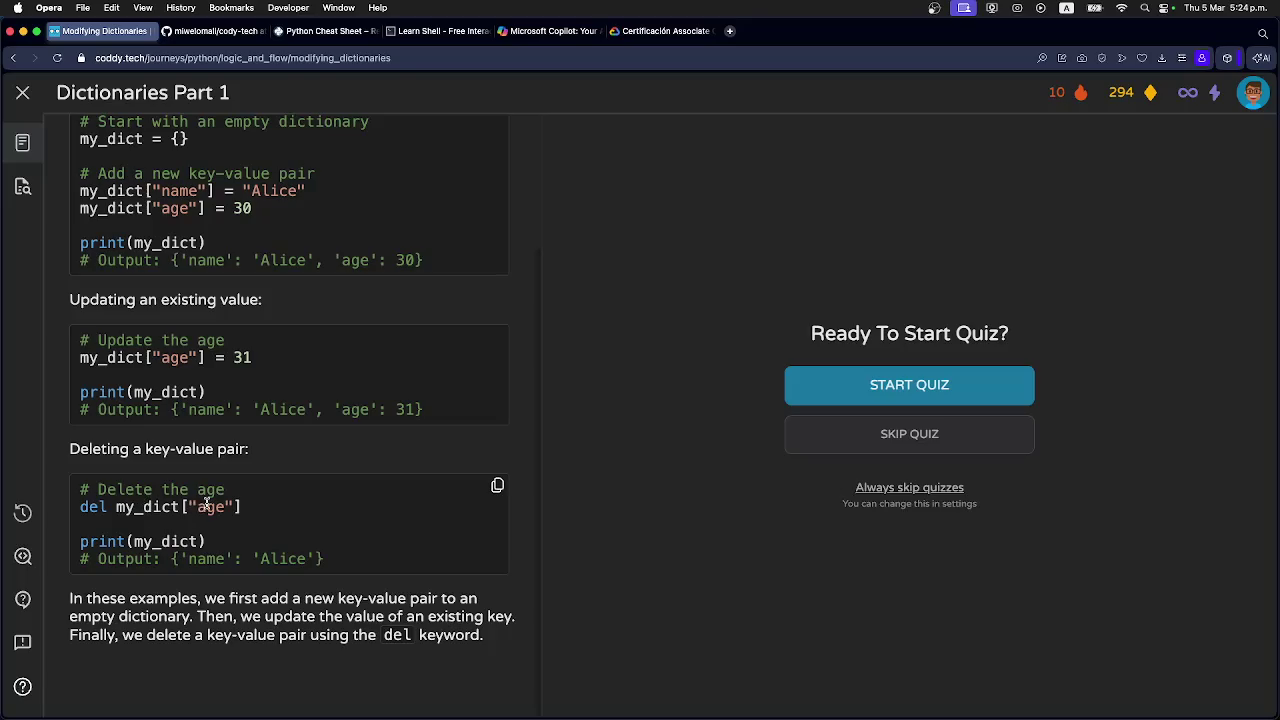
double_click(210, 508)
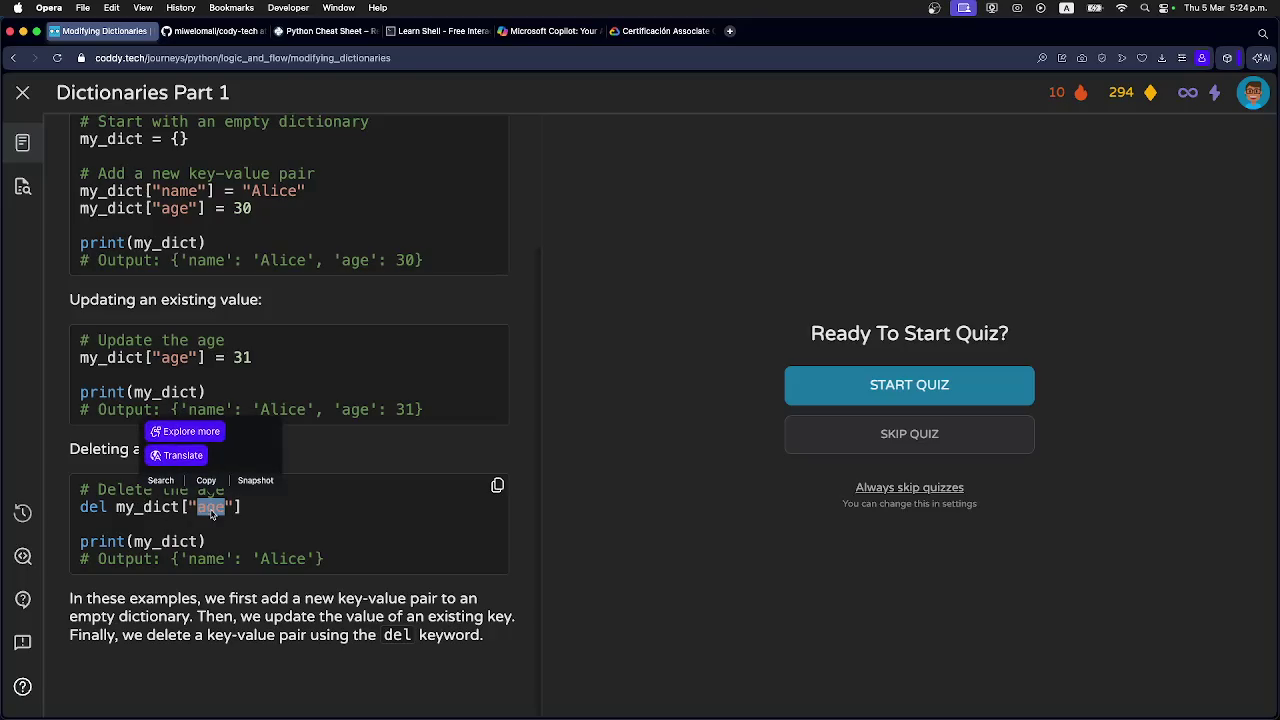
left_click(212, 514)
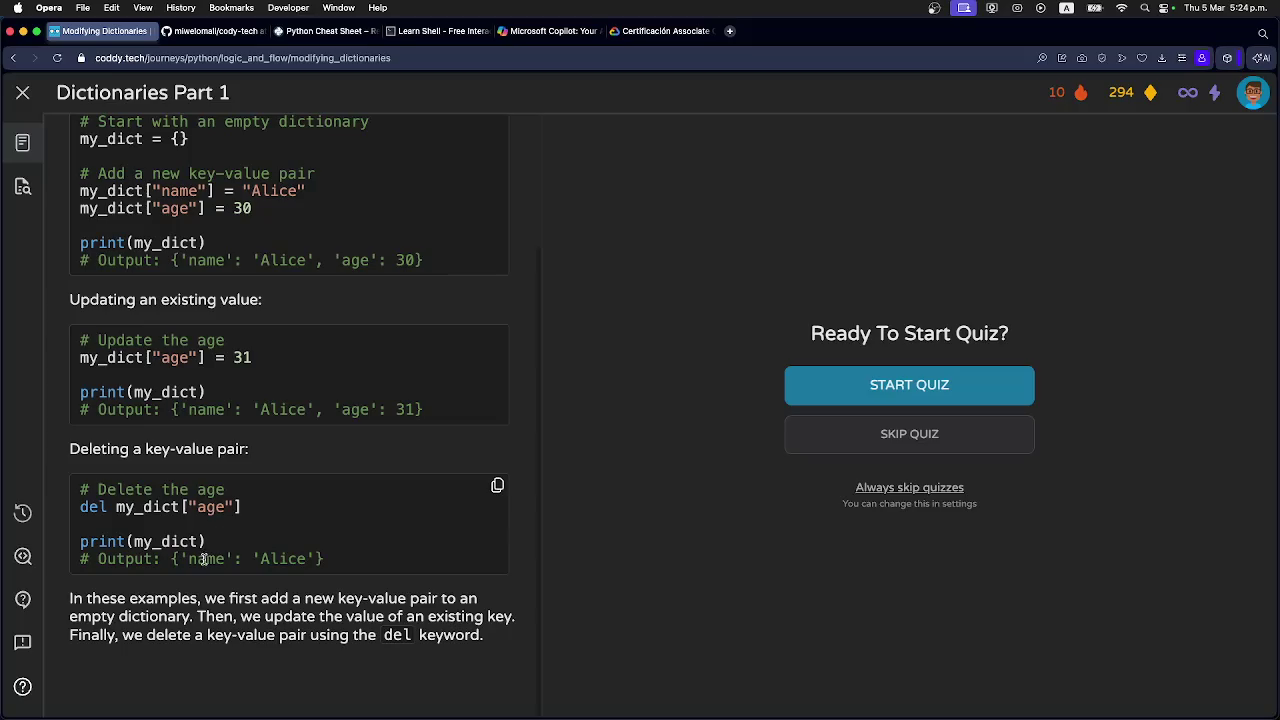
scroll(210, 555, "up", 2)
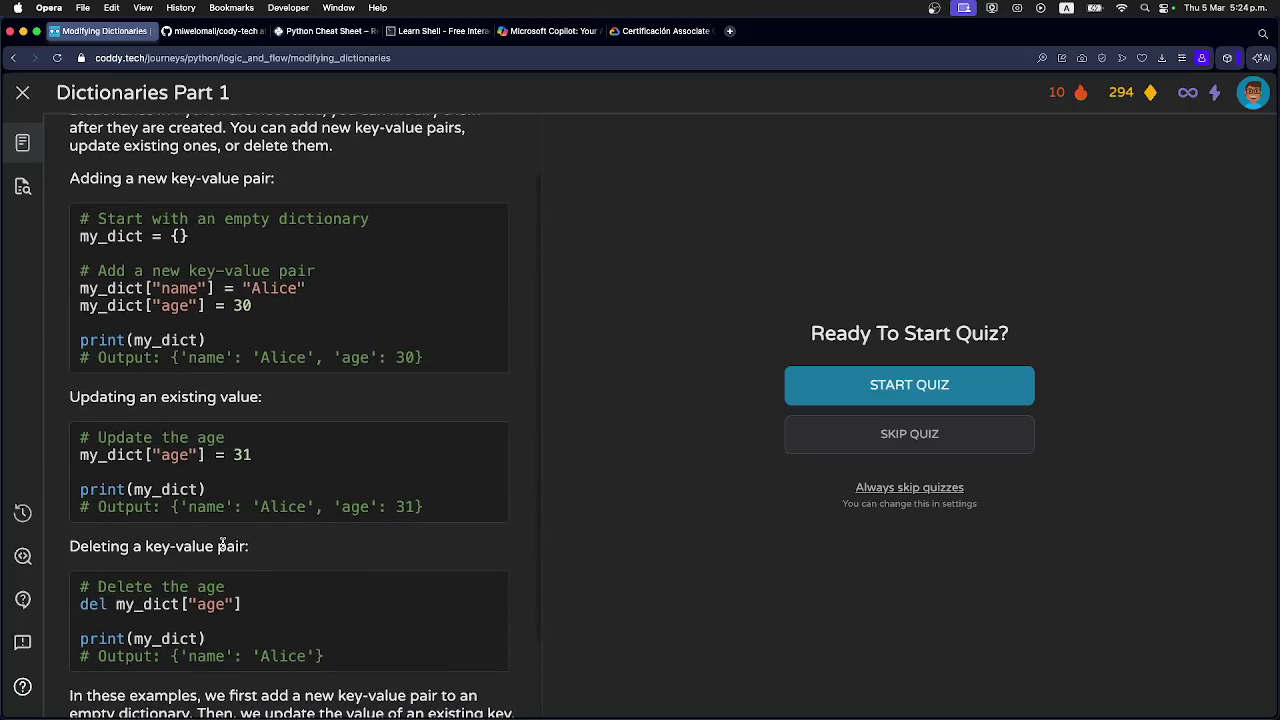
scroll(240, 548, "up", 2)
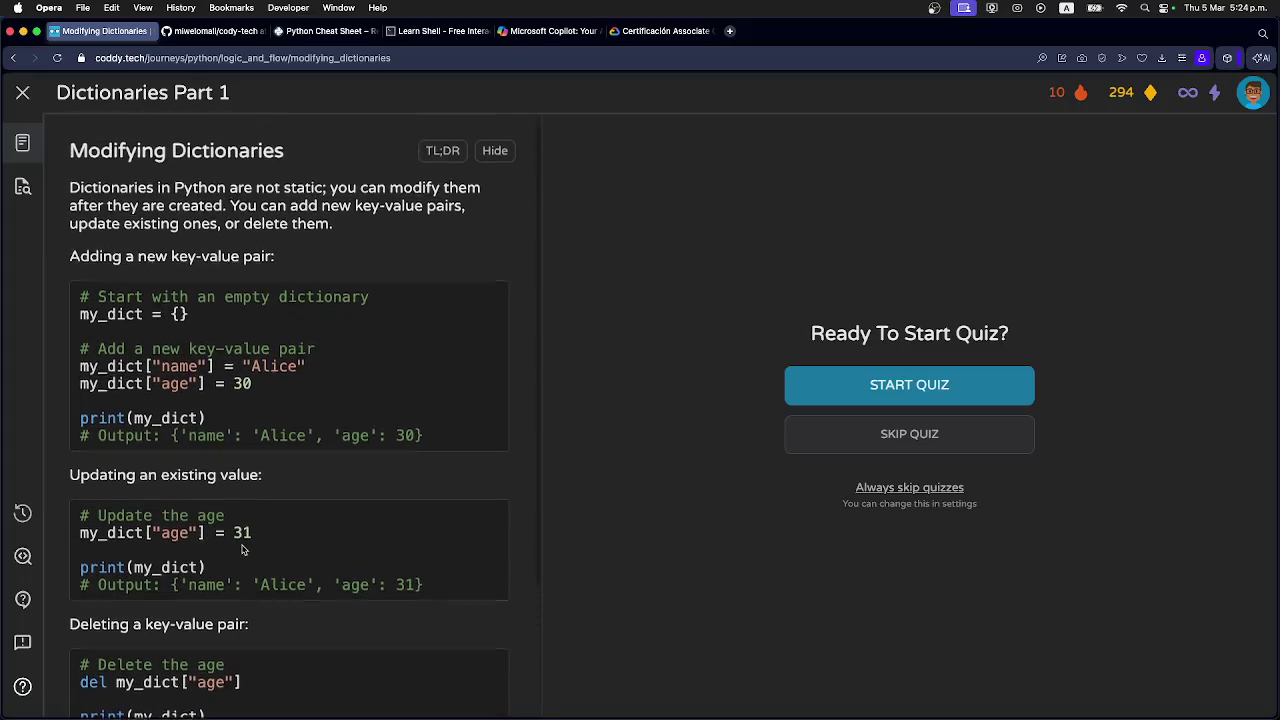
scroll(240, 548, "down", 4)
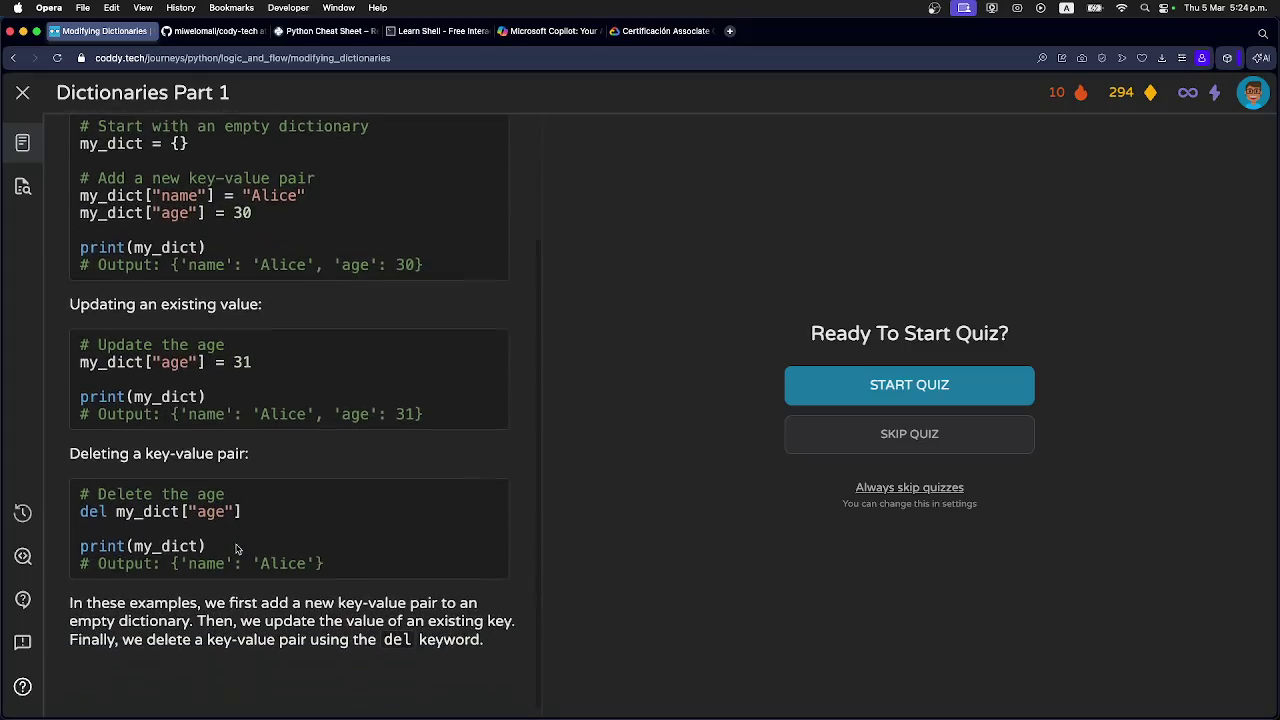
double_click(96, 508)
left_click(96, 510)
double_click(95, 510)
left_click(96, 510)
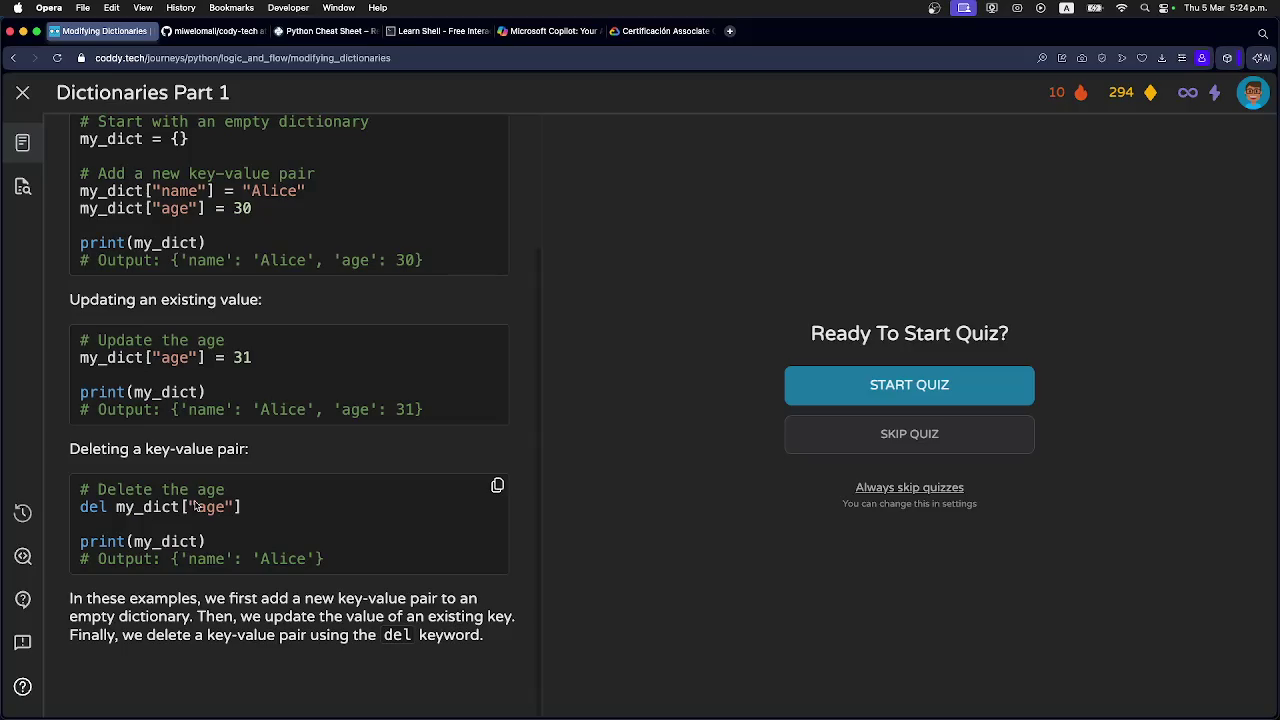
scroll(153, 512, "up", 3)
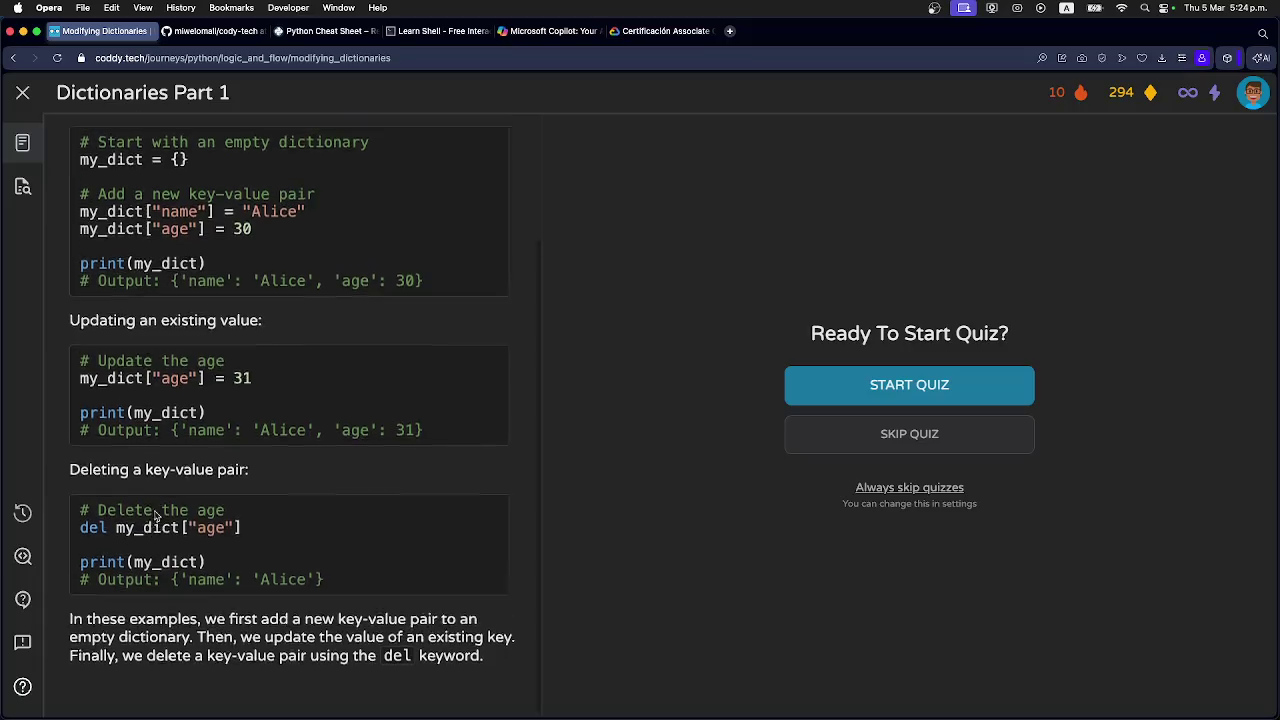
scroll(153, 512, "down", 3)
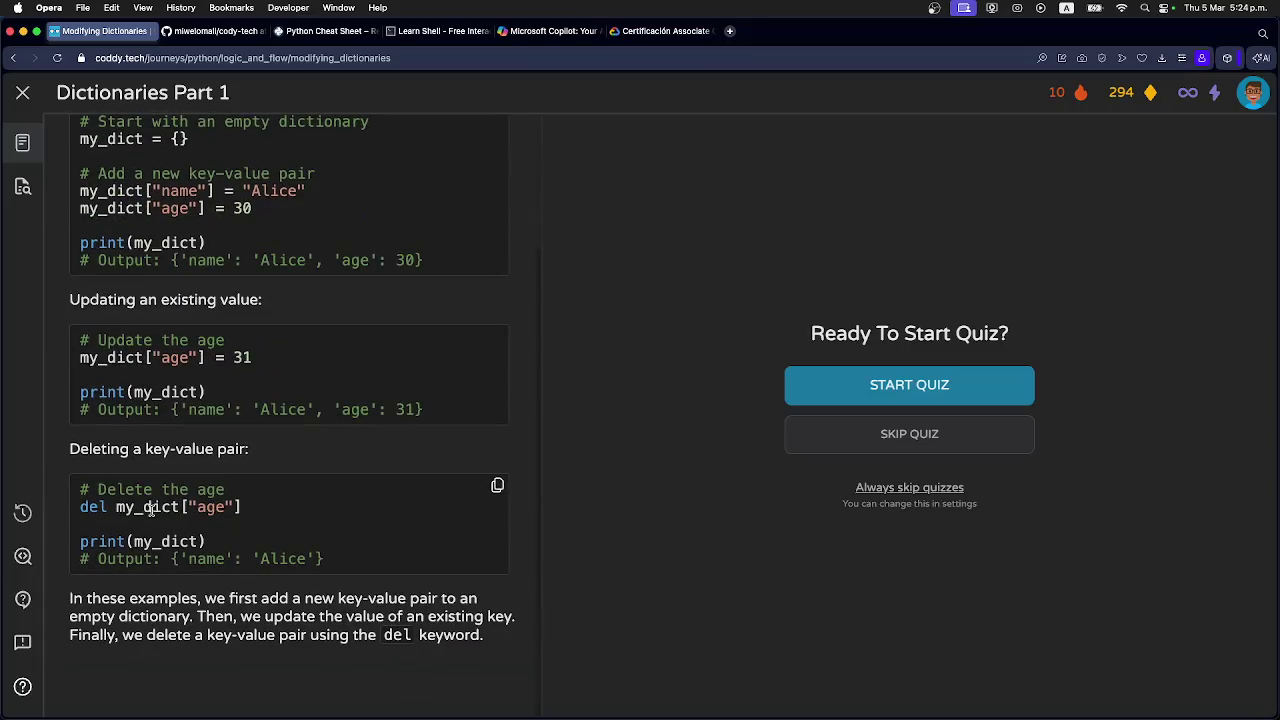
left_click(816, 397)
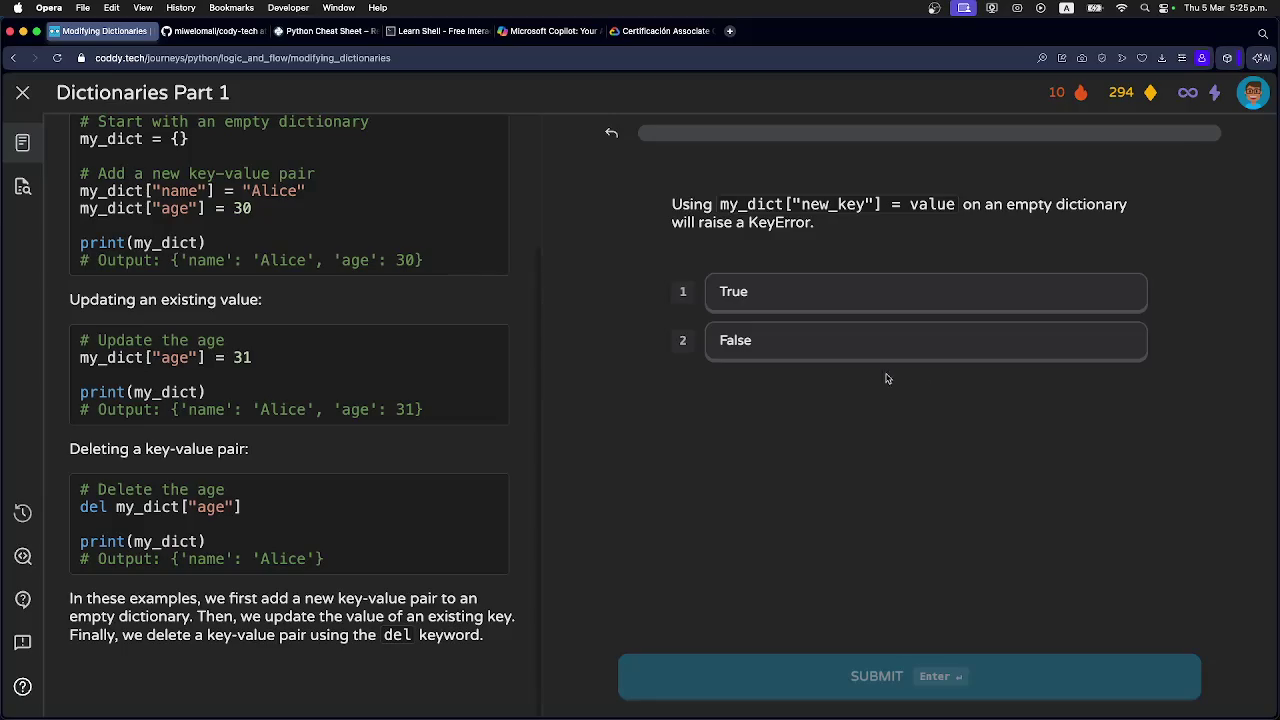
Answer False to the KeyError statement and continue.
left_click(770, 340)
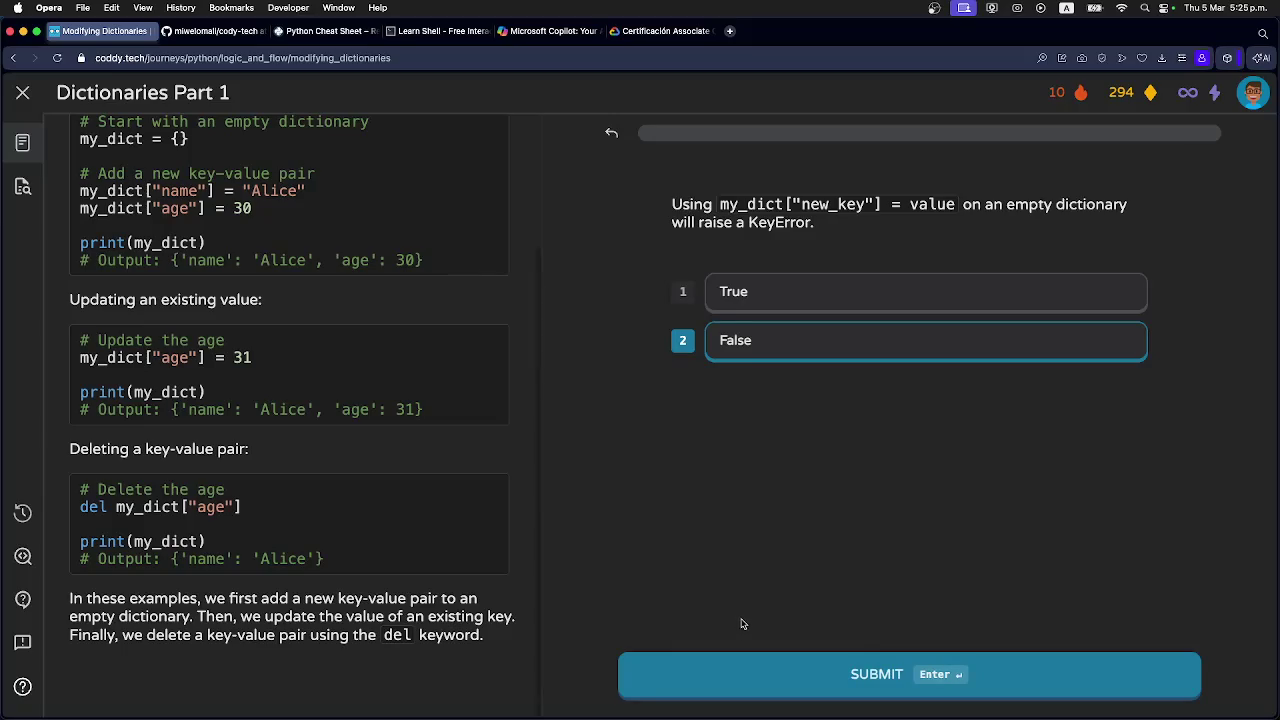
left_click(736, 679)
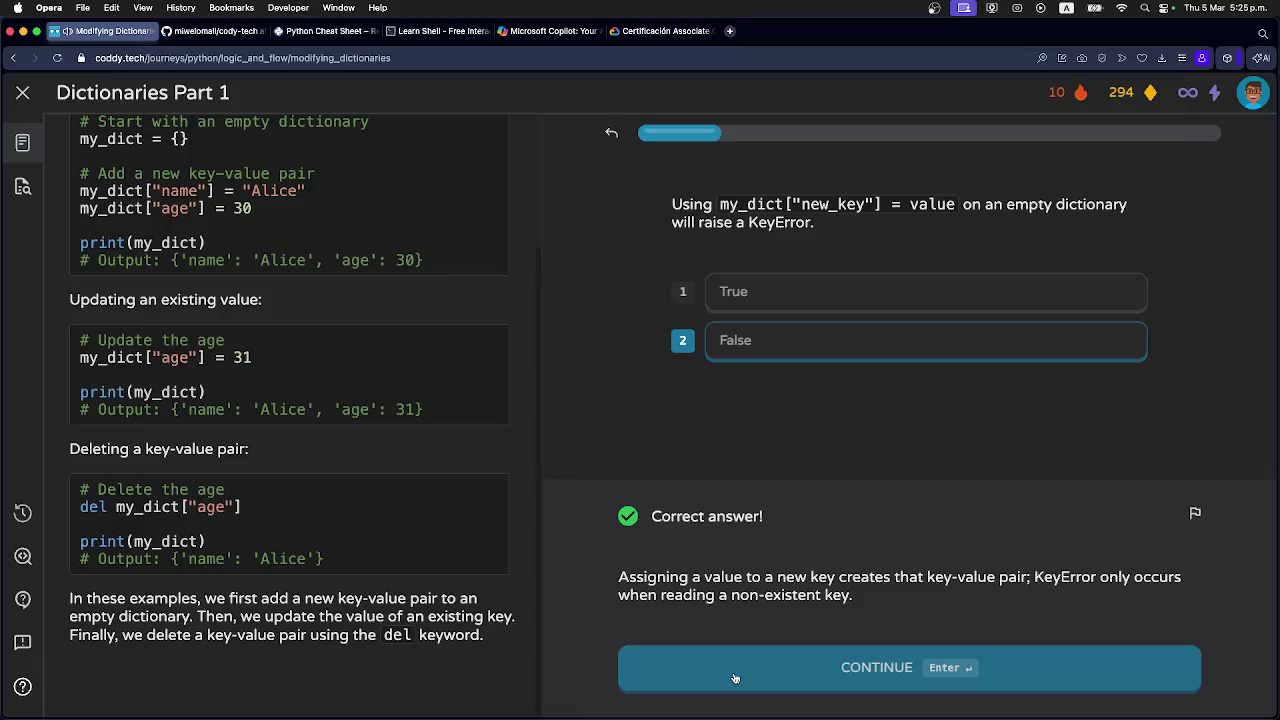
left_click(735, 679)
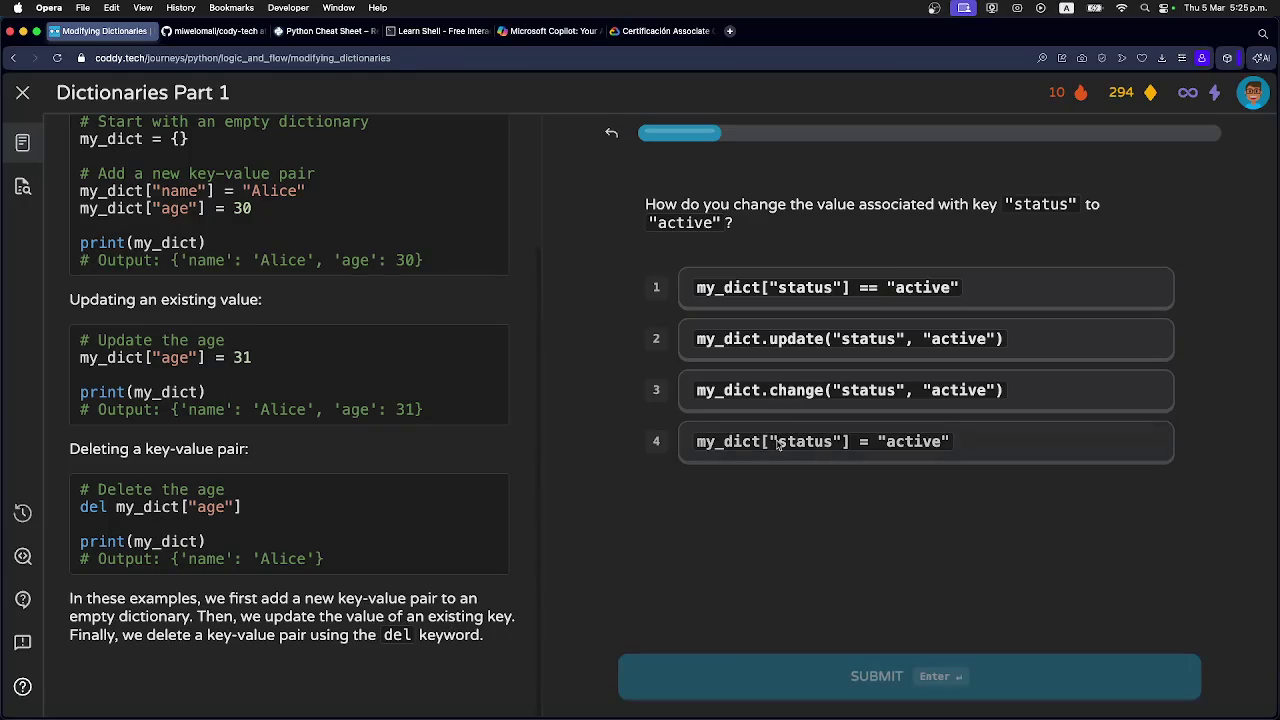
Answer my_dict["status"] = "active" to the second question and continue.
left_click(785, 293)
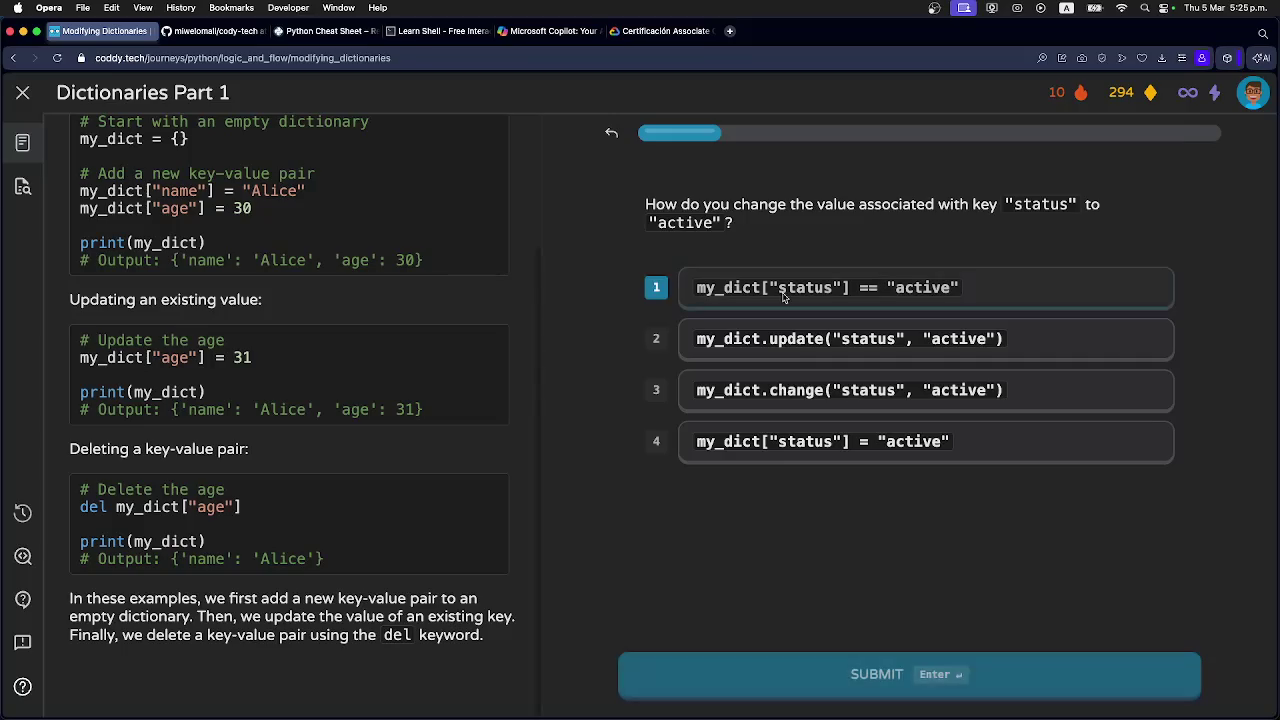
left_click(800, 445)
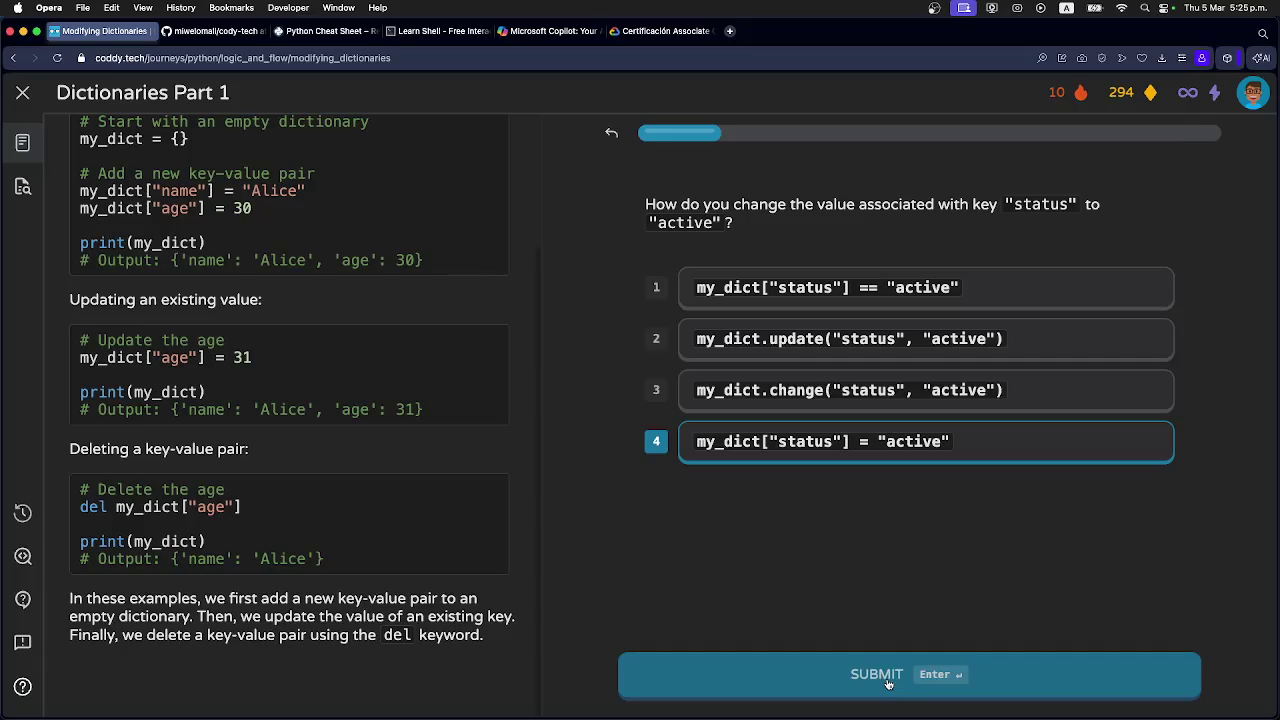
left_click(888, 684)
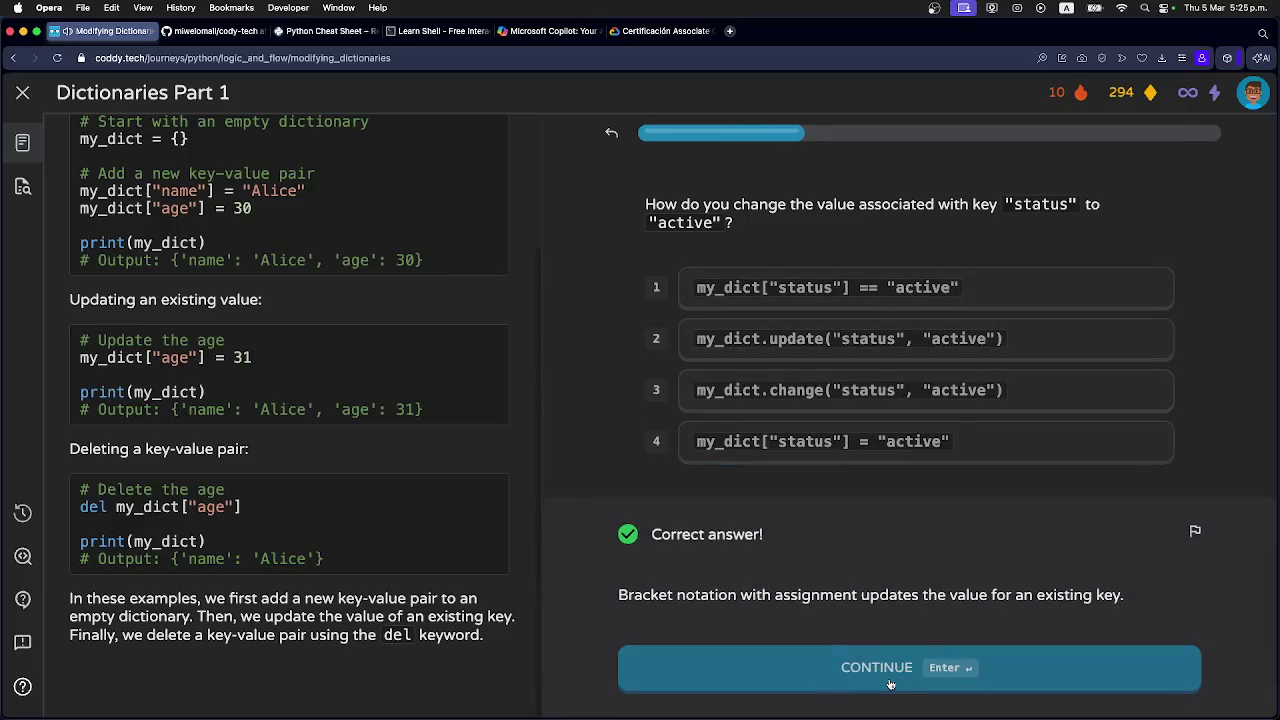
left_click(890, 684)
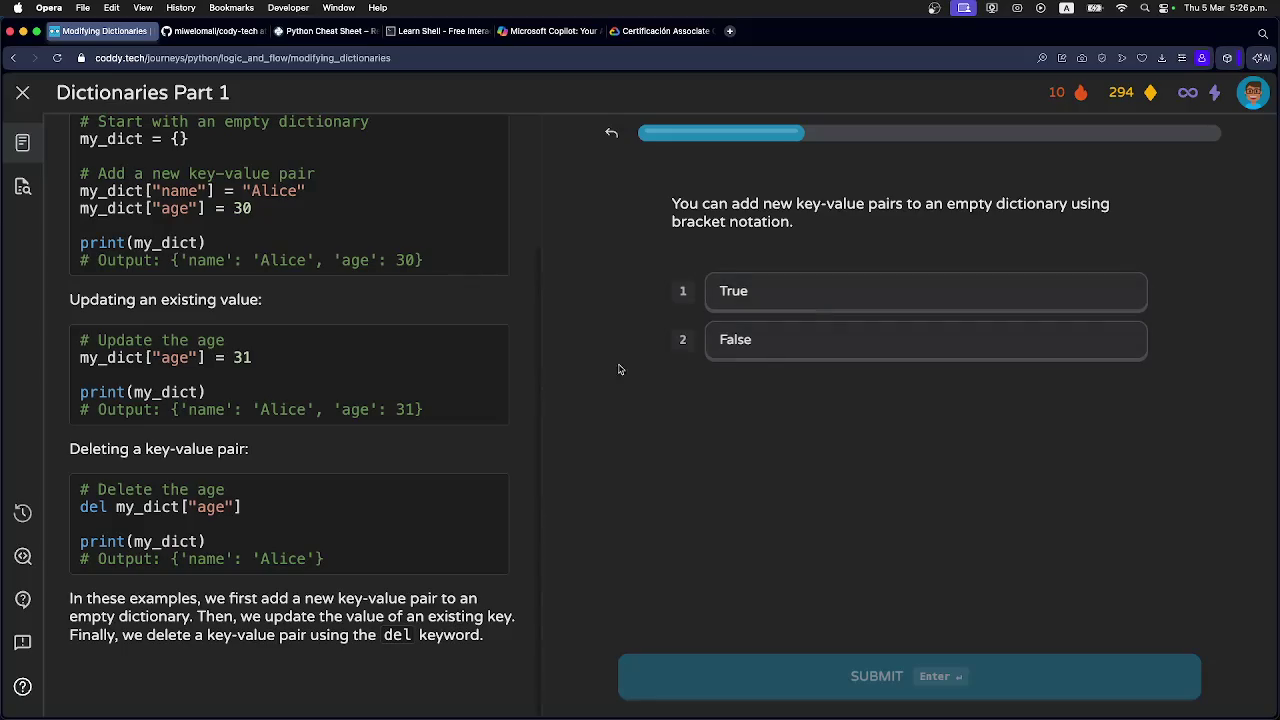
Answer False to the bracket-notation statement, submit, and continue past the wrong-answer feedback.
scroll(530, 371, "up", 4)
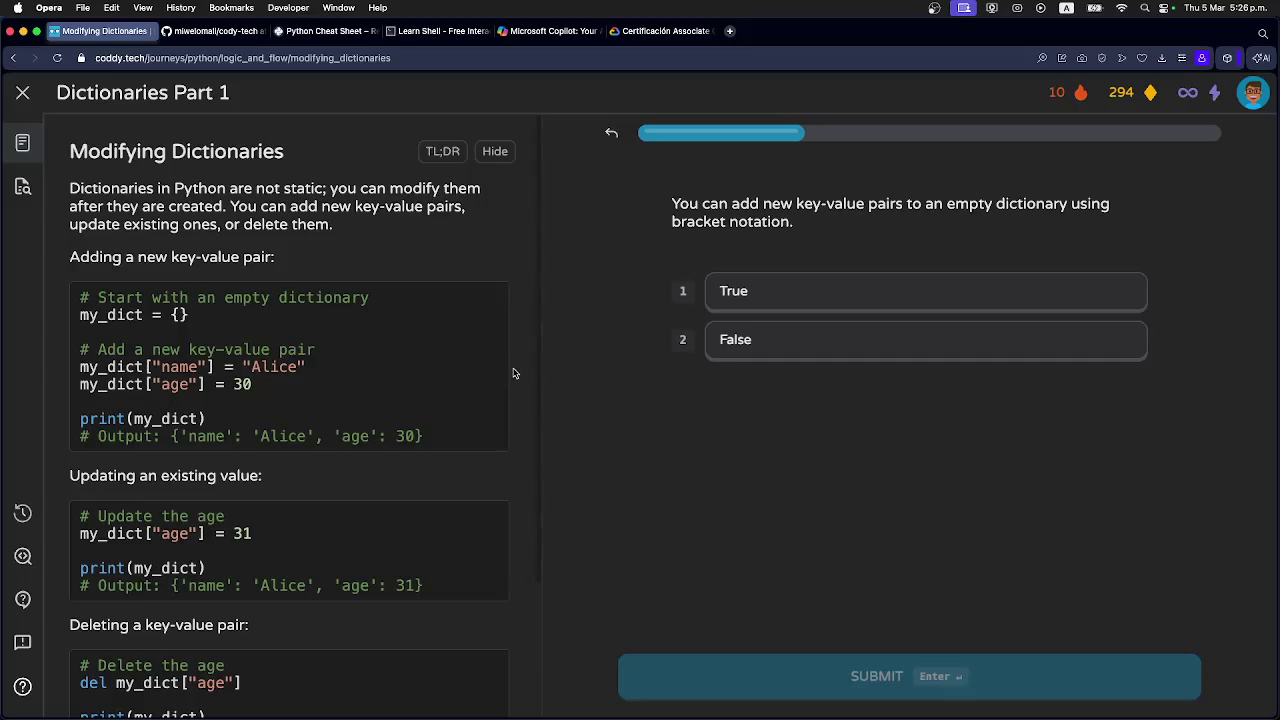
left_click(798, 305)
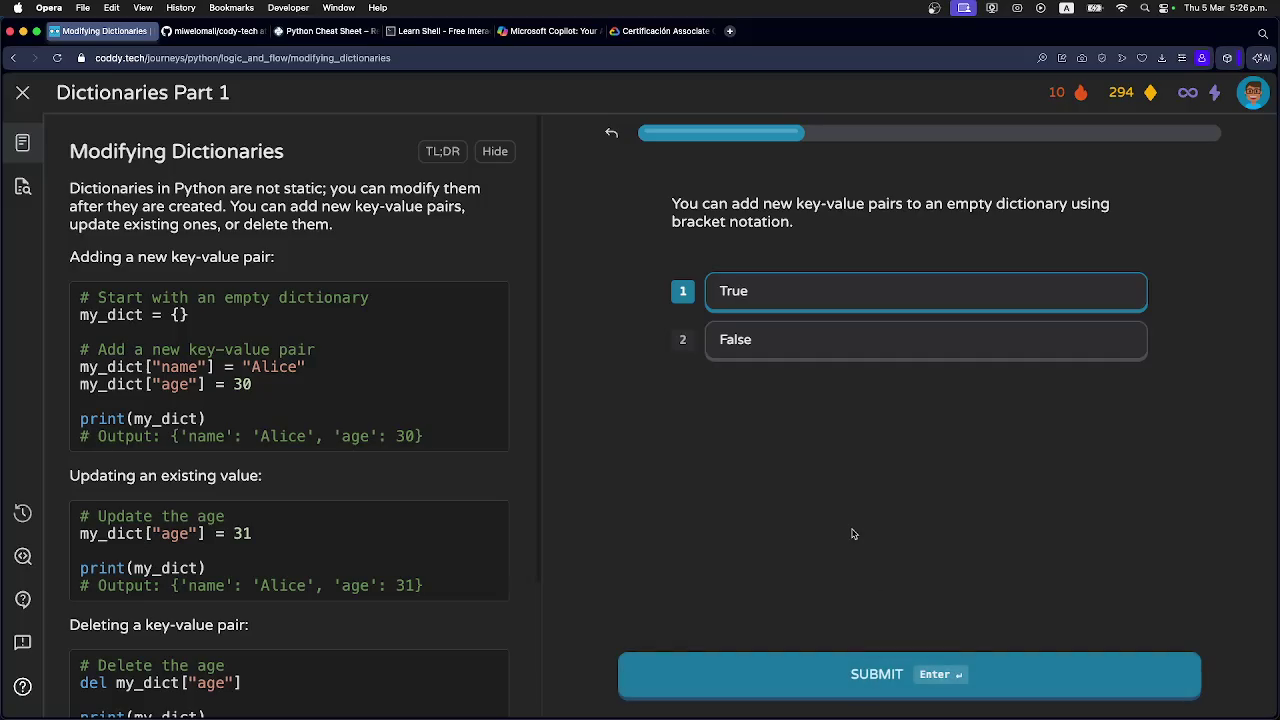
left_click(758, 350)
left_click(844, 678)
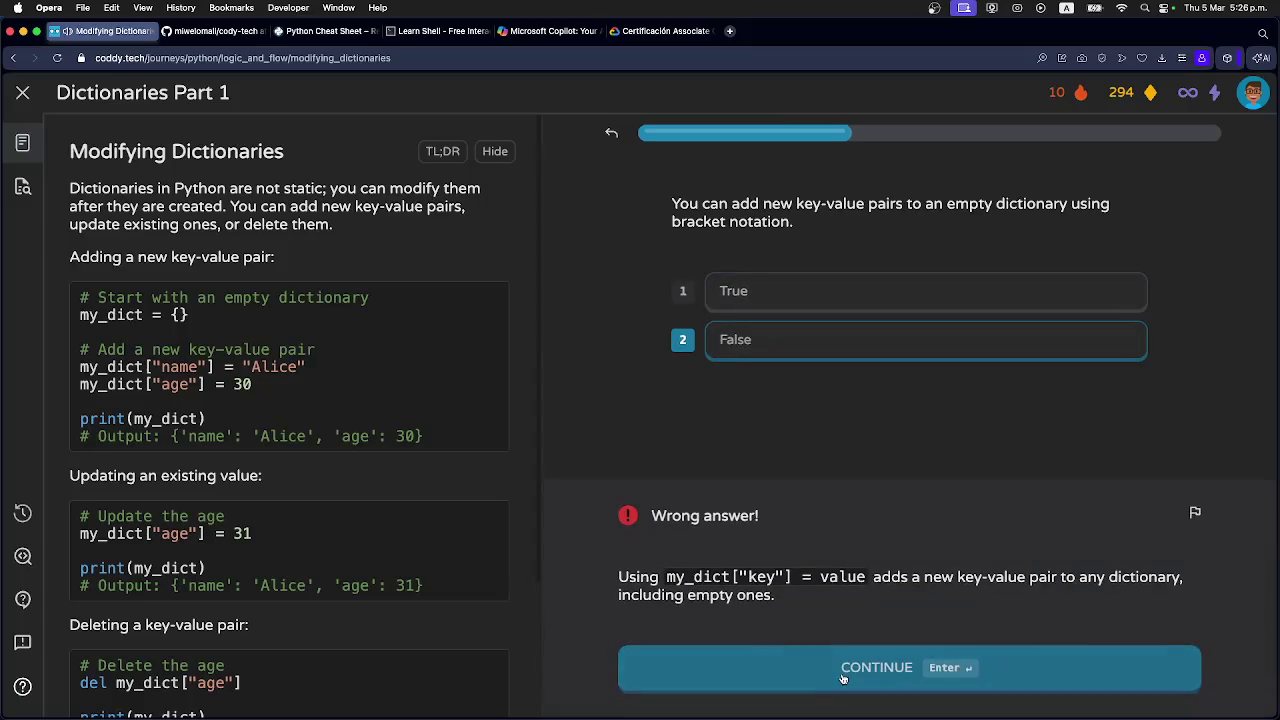
left_click(842, 678)
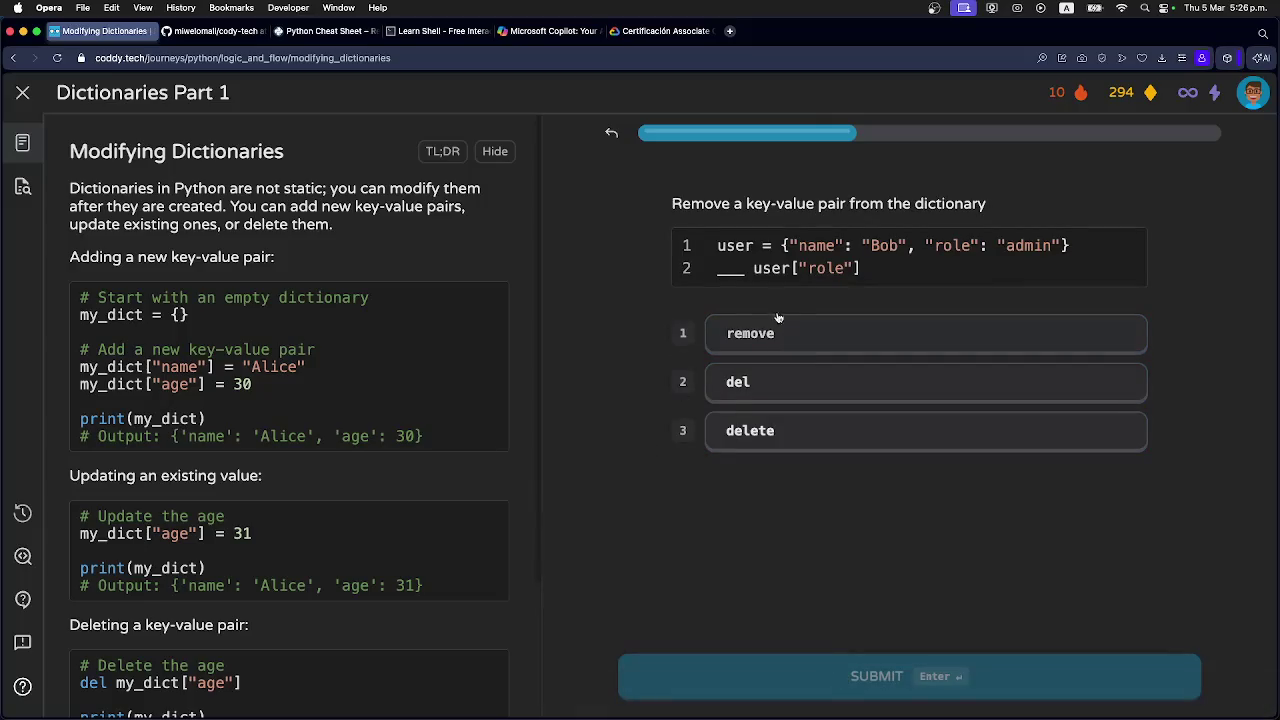
Answer the removal question with del, so the blank reads del user["role"].
left_click(762, 393)
left_click(835, 674)
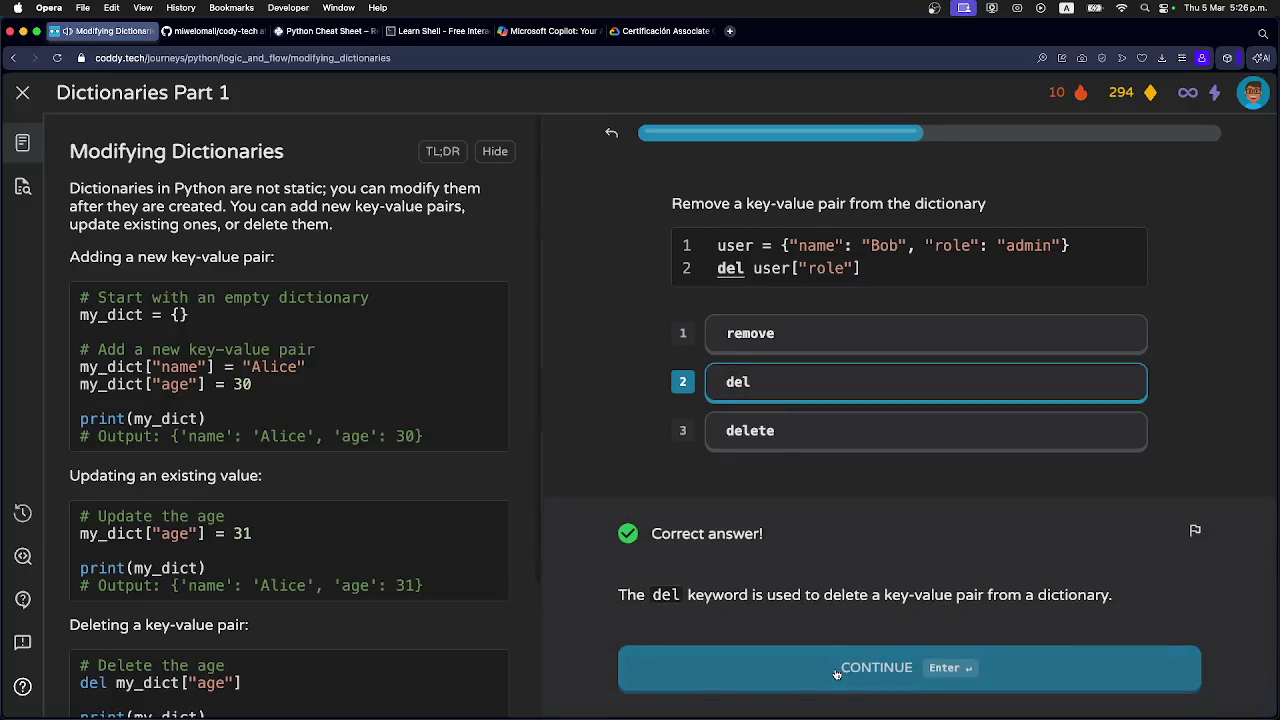
left_click(836, 674)
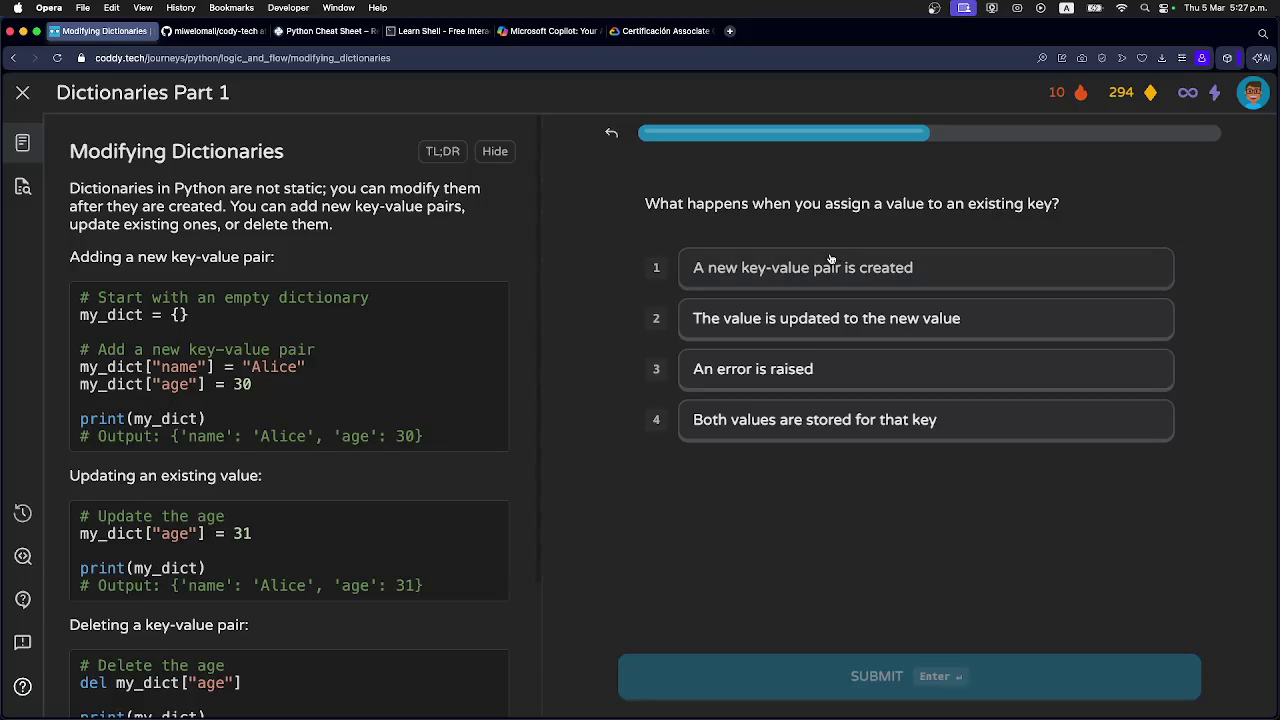
Answer that assigning to an existing key updates it to the new value.
left_click(772, 318)
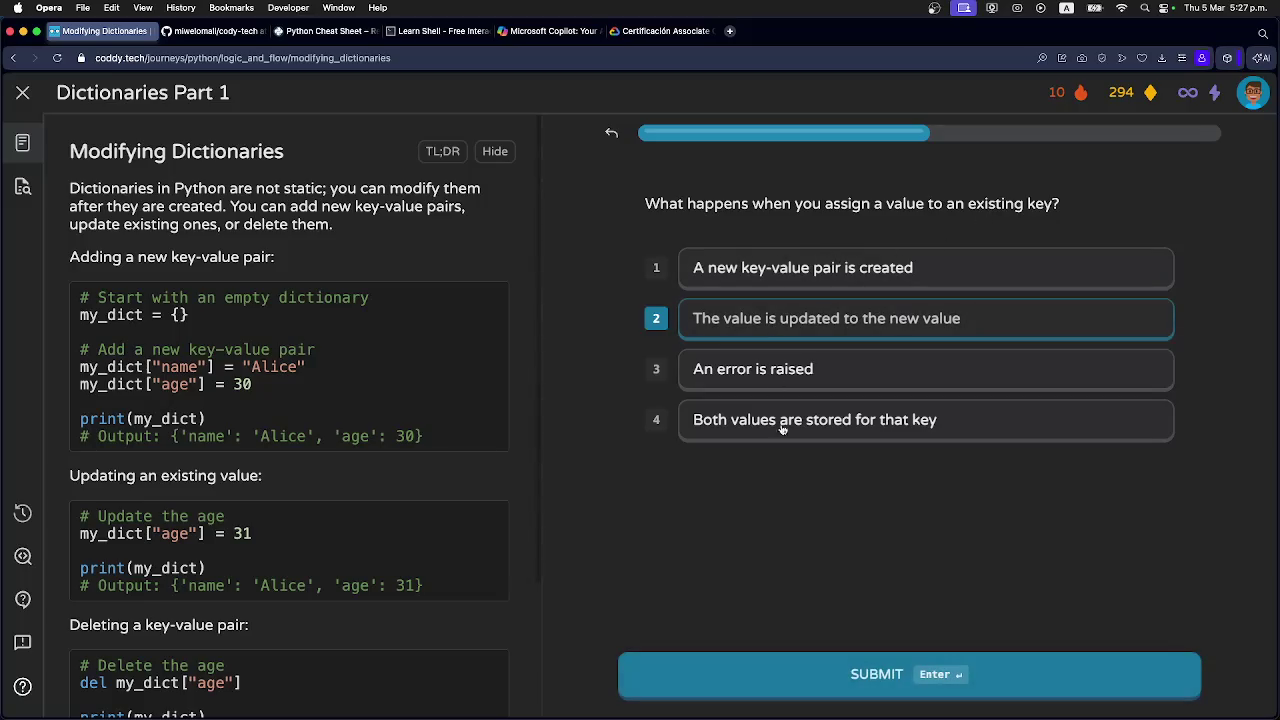
left_click(870, 672)
left_click(868, 665)
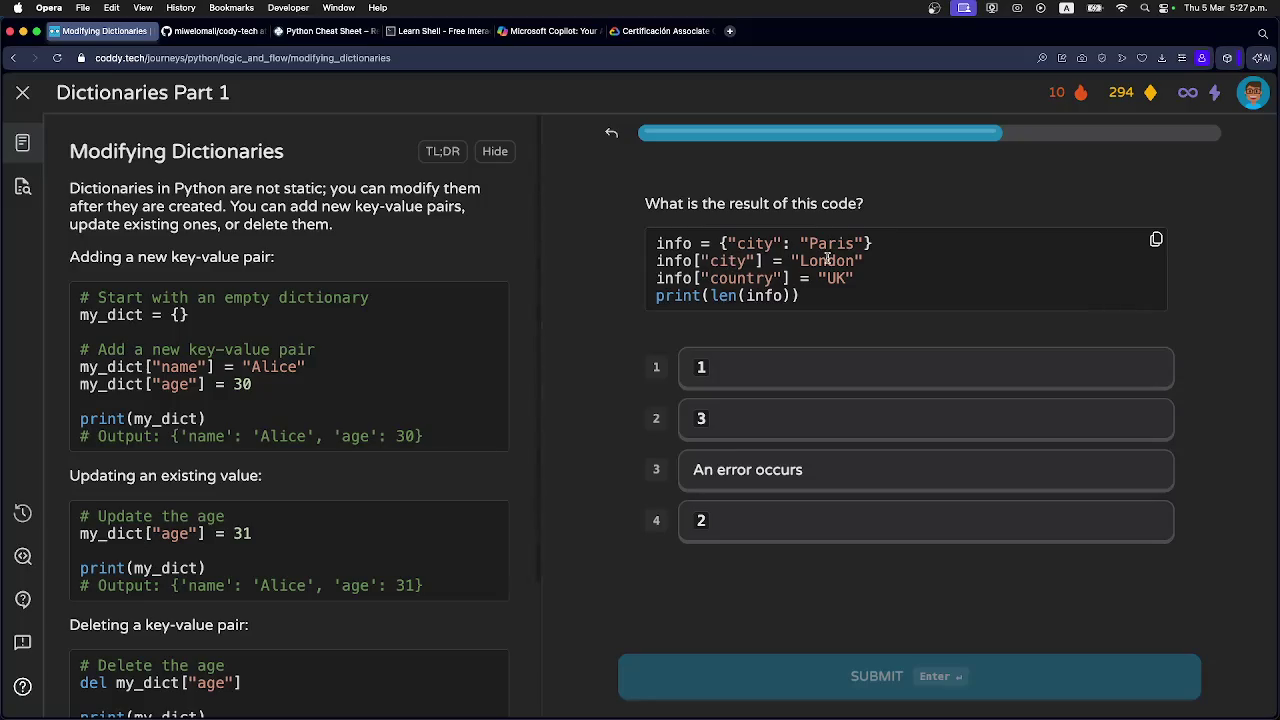
Answer 2 as the length of the info dictionary.
double_click(753, 278)
left_click(748, 284)
left_click(725, 524)
left_click(804, 672)
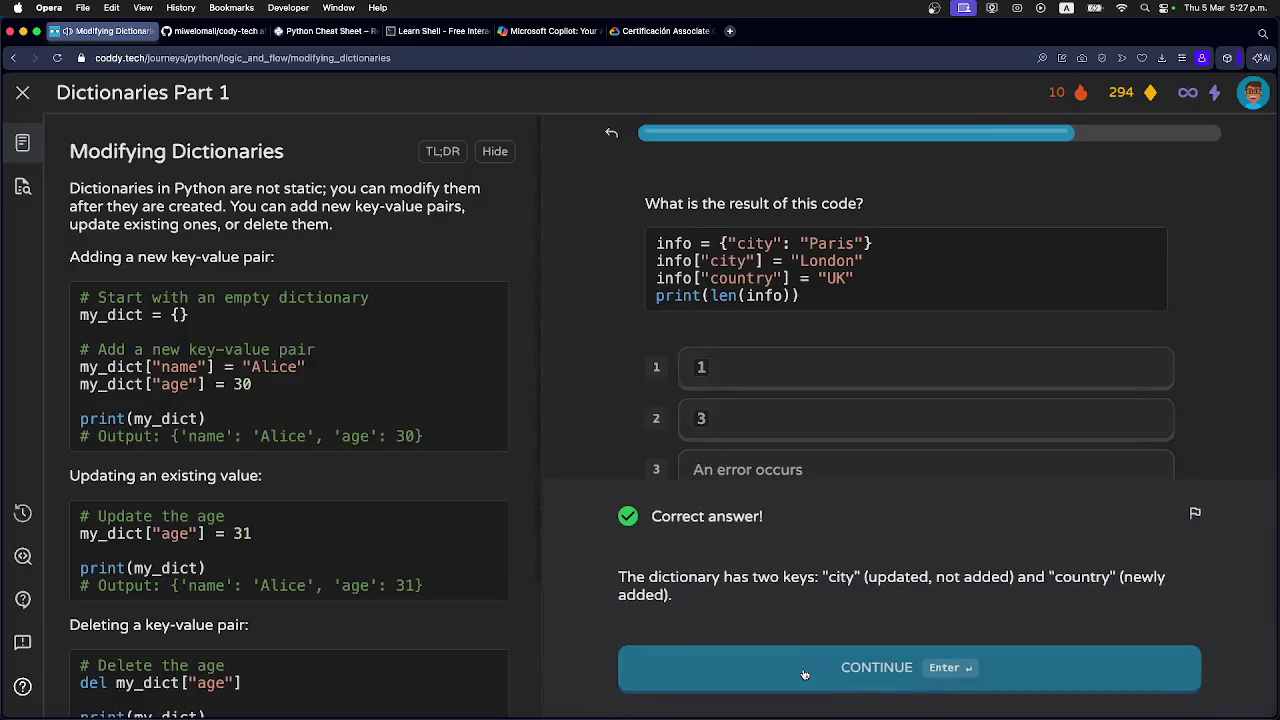
left_click(804, 672)
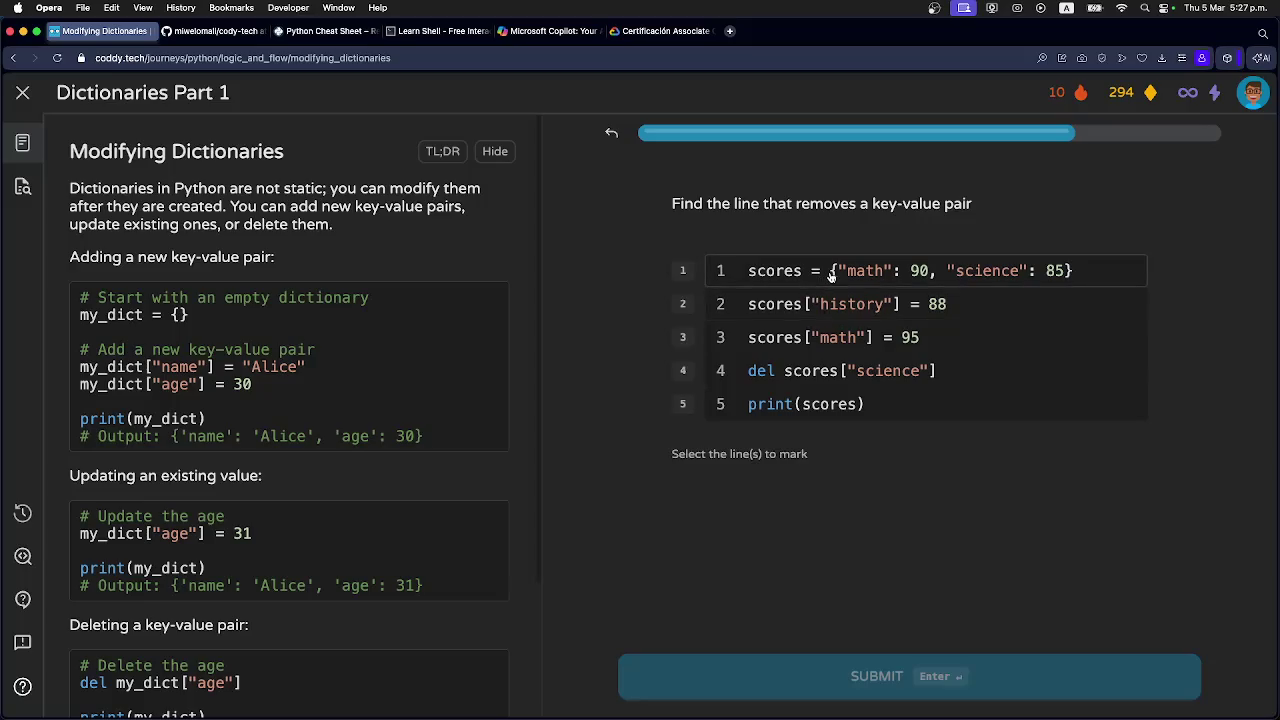
Mark line 4 as the line that removes a key-value pair.
left_click(856, 370)
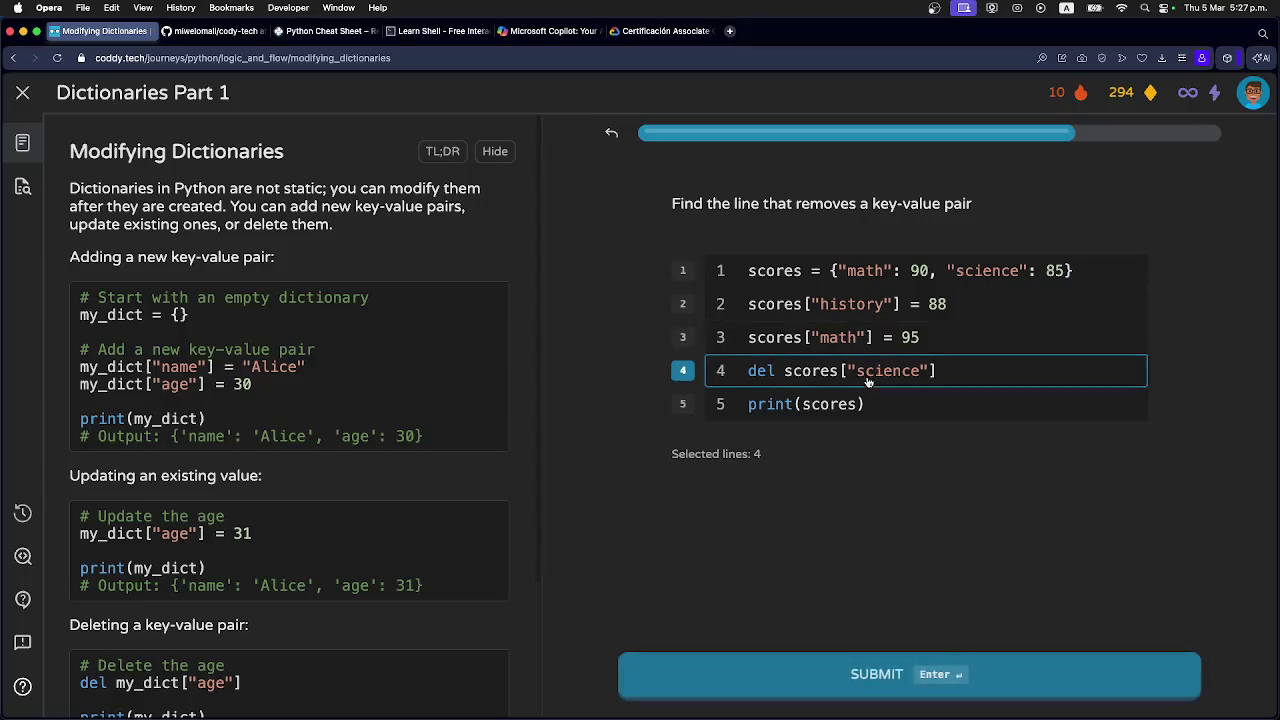
left_click(995, 676)
left_click(995, 676)
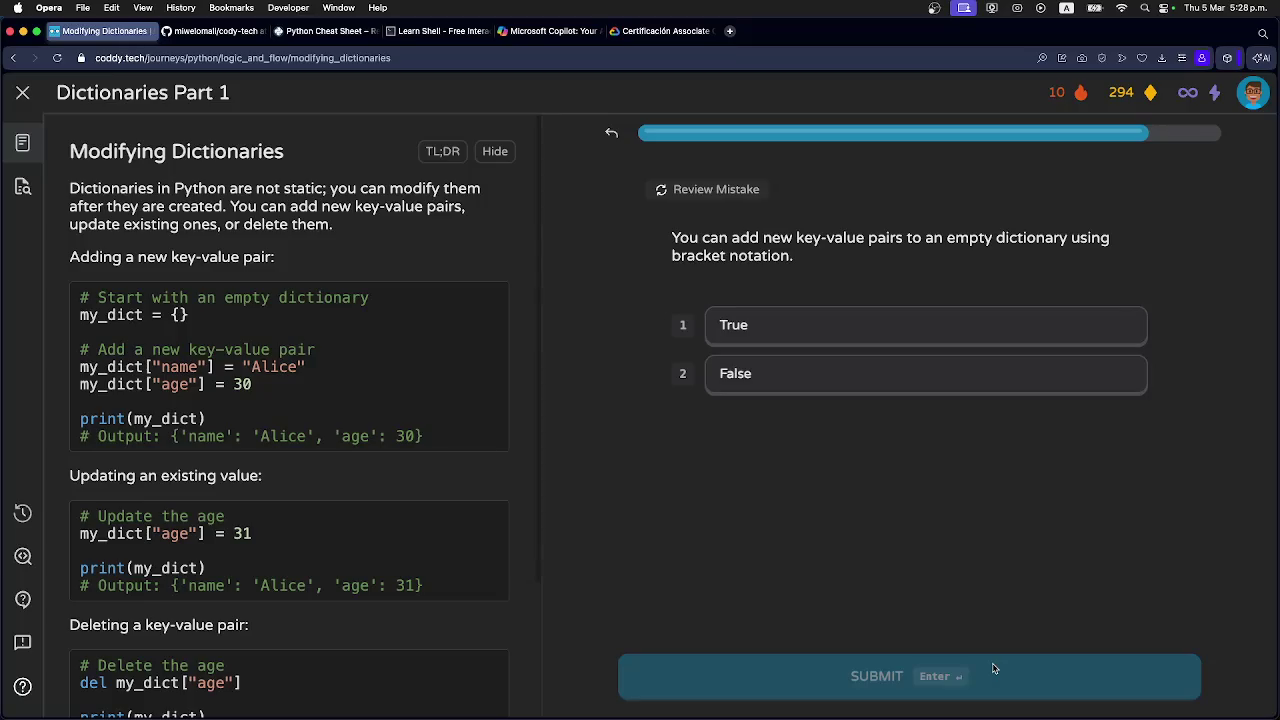
Answer True on the review question and finish the quiz with 35 XP.
left_click(792, 330)
left_click(930, 688)
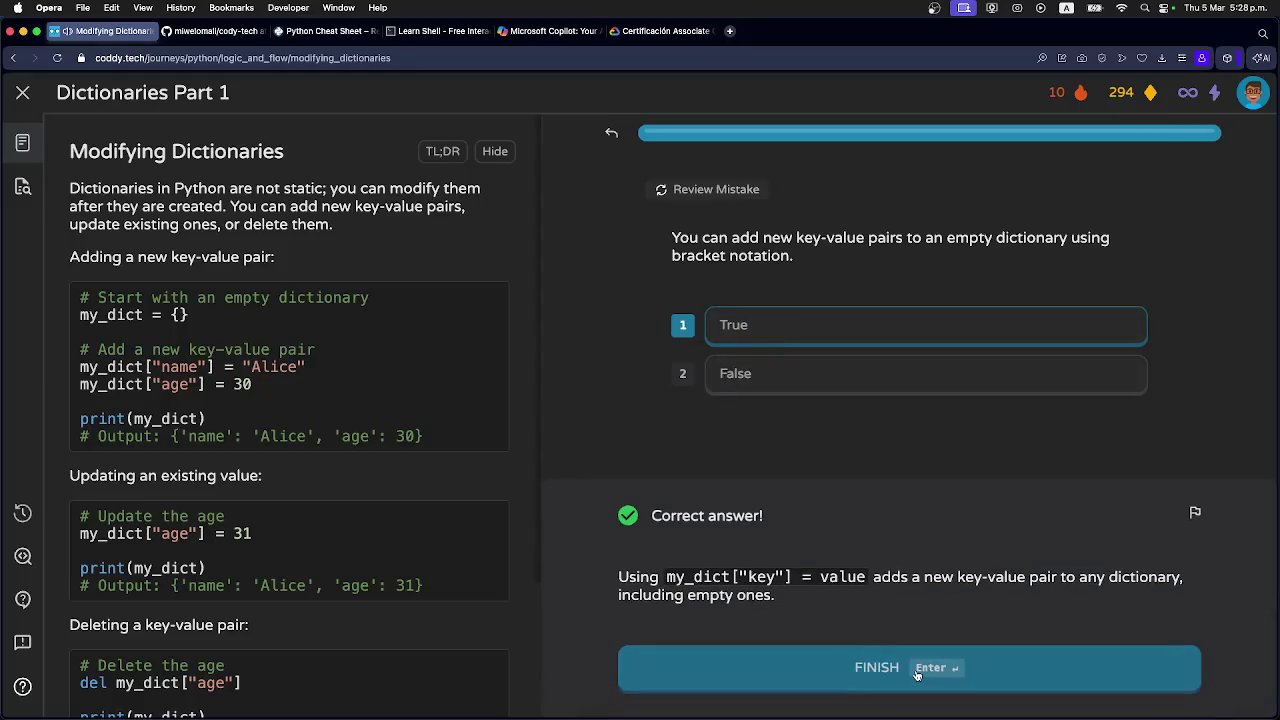
left_click(917, 668)
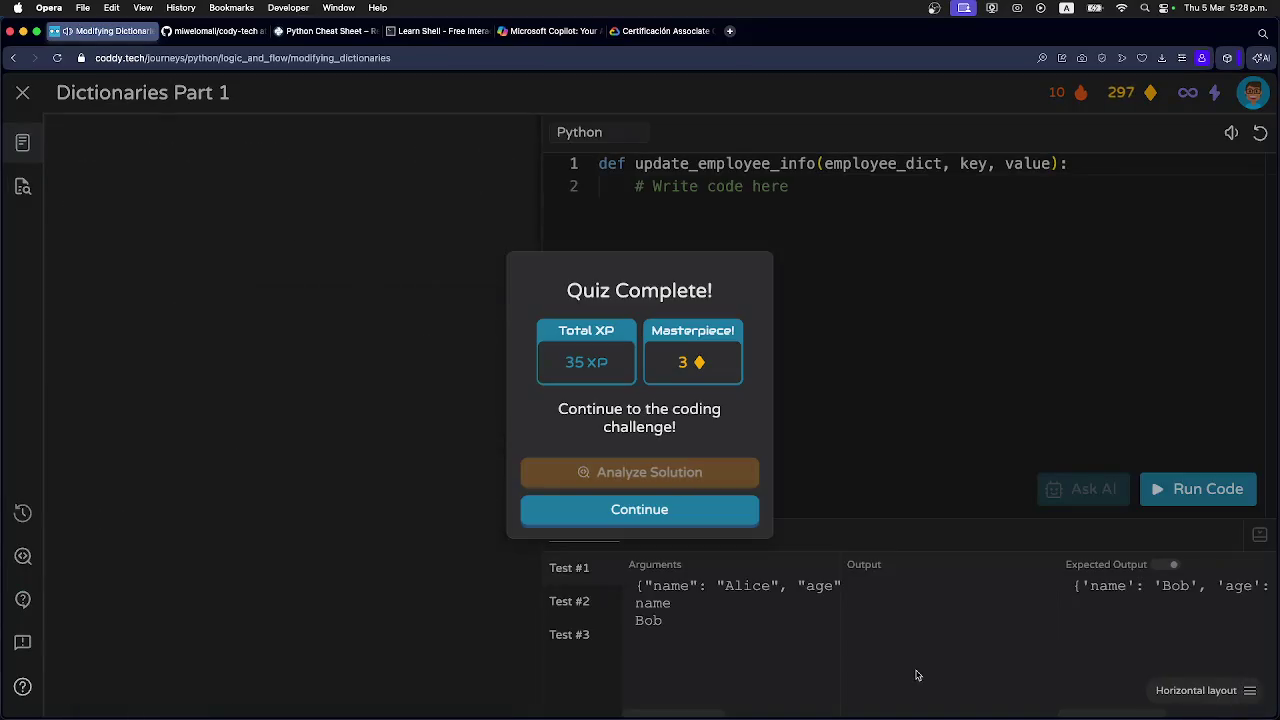
left_click(607, 512)
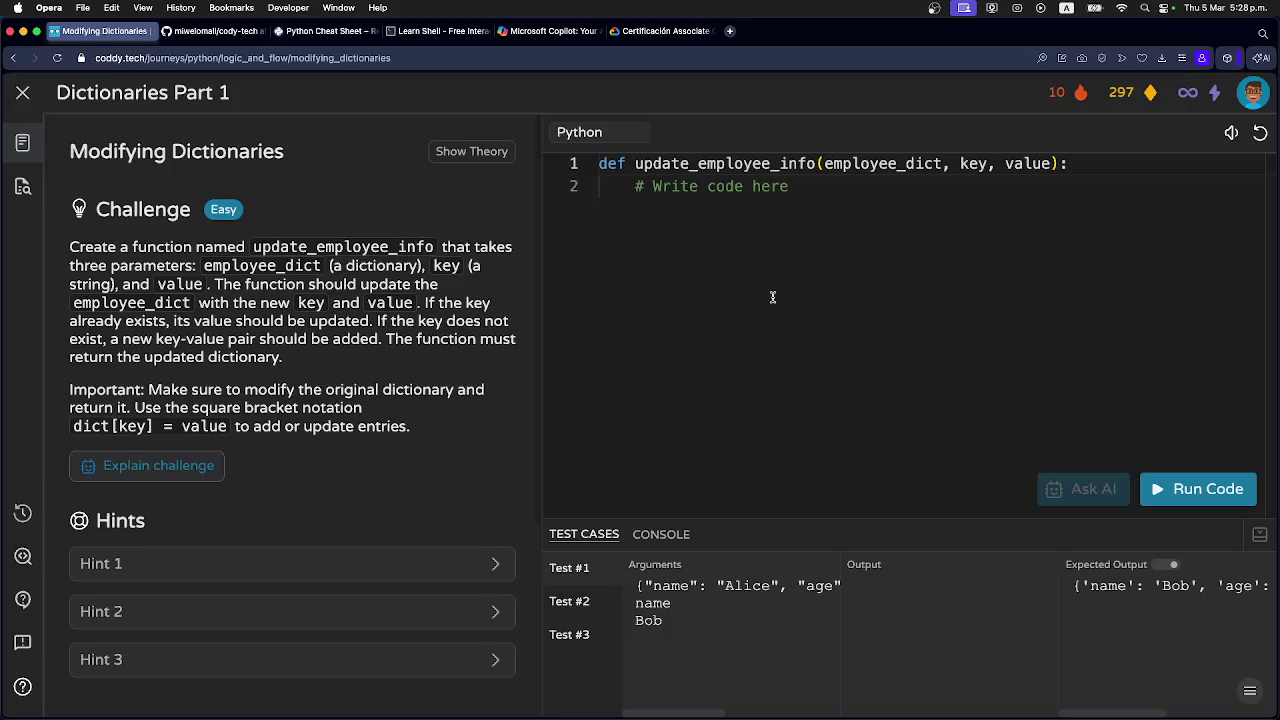
Copy both lines of the update_employee_info starter code from the challenge editor.
left_click(795, 188)
left_click_drag(795, 188, 598, 163)
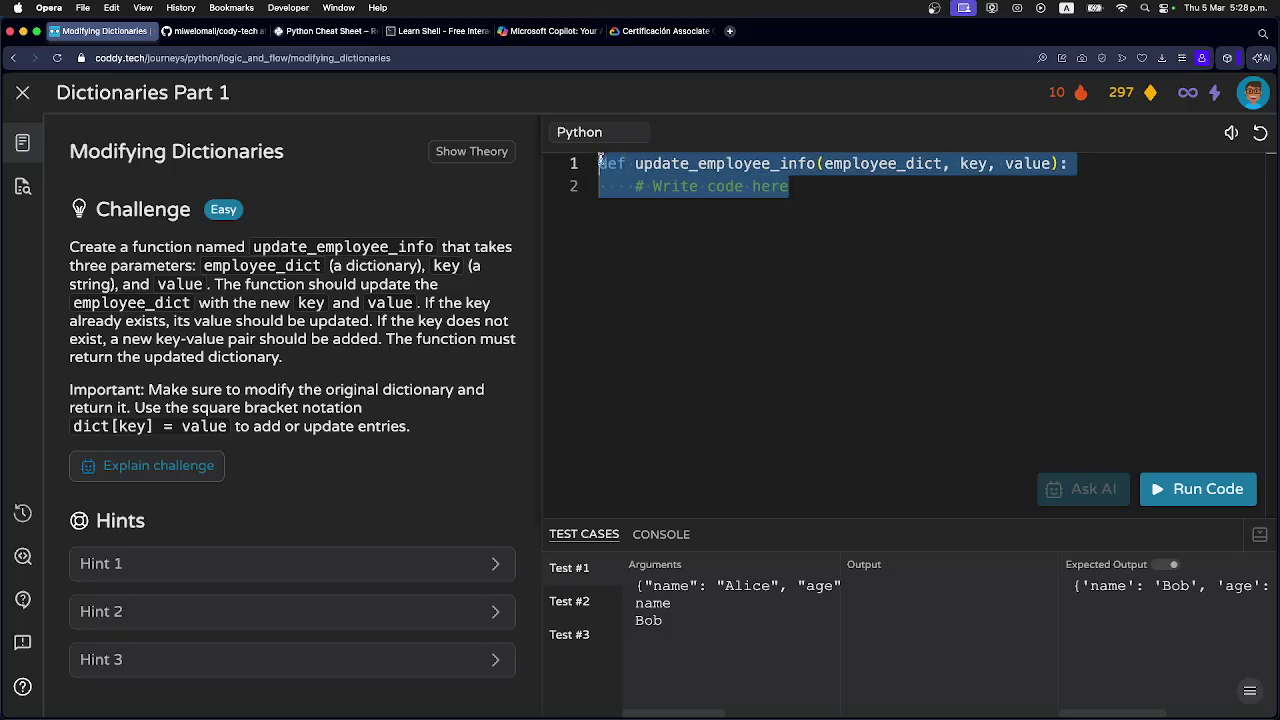
right_click(658, 177)
left_click(714, 245)
In Ghostty, list the current directory, then move into section_2 and list its contents.
key("super+Tab")
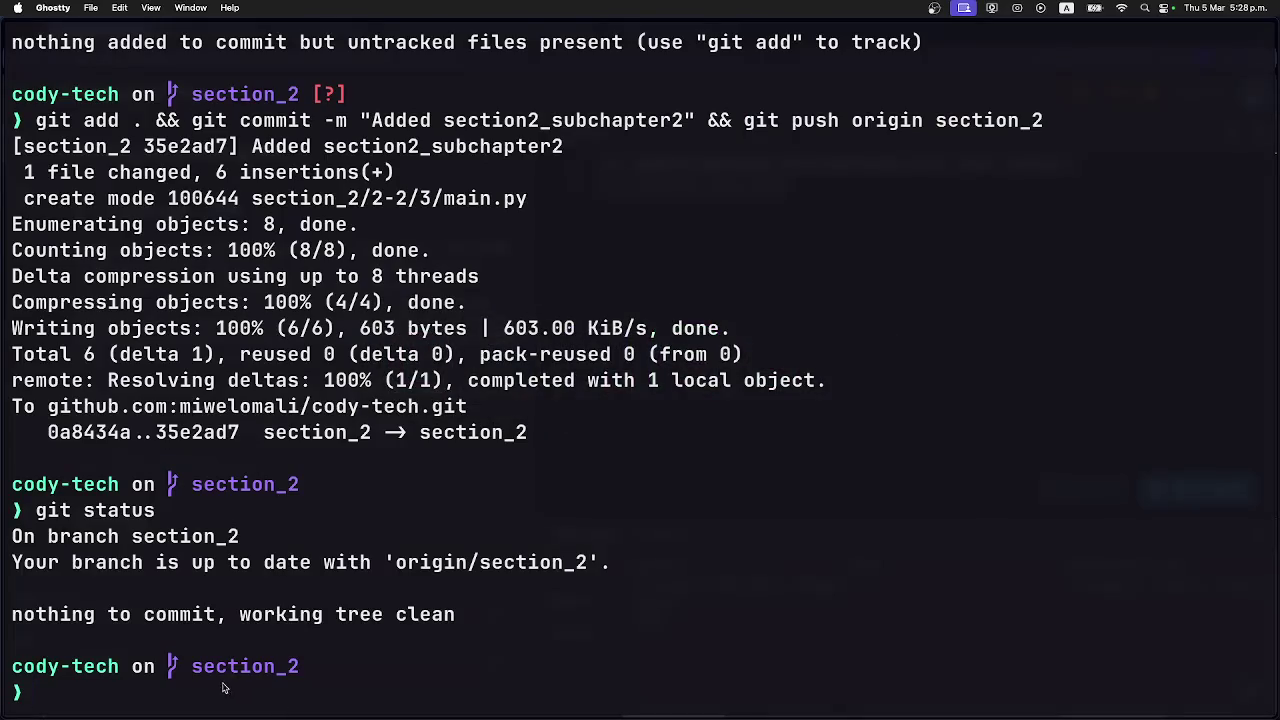
type("ls -la")
key("Return")
type("cd section_")
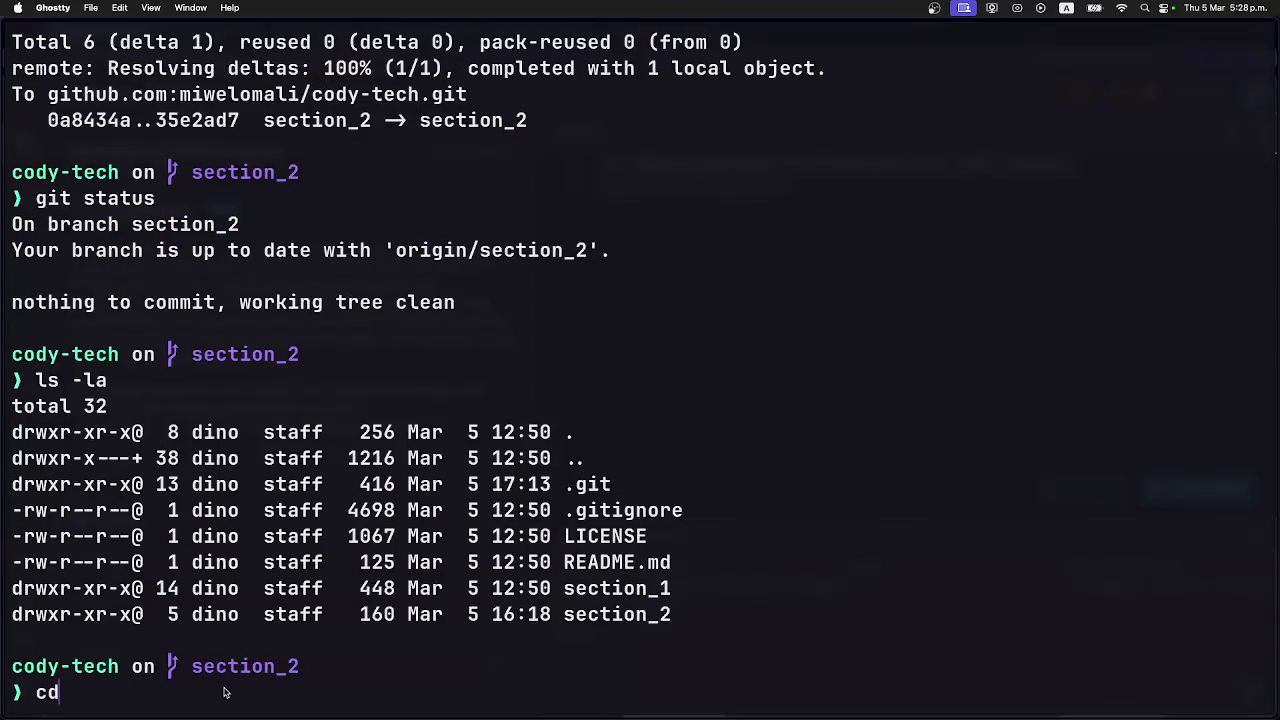
key("Return")
type("cd section_")
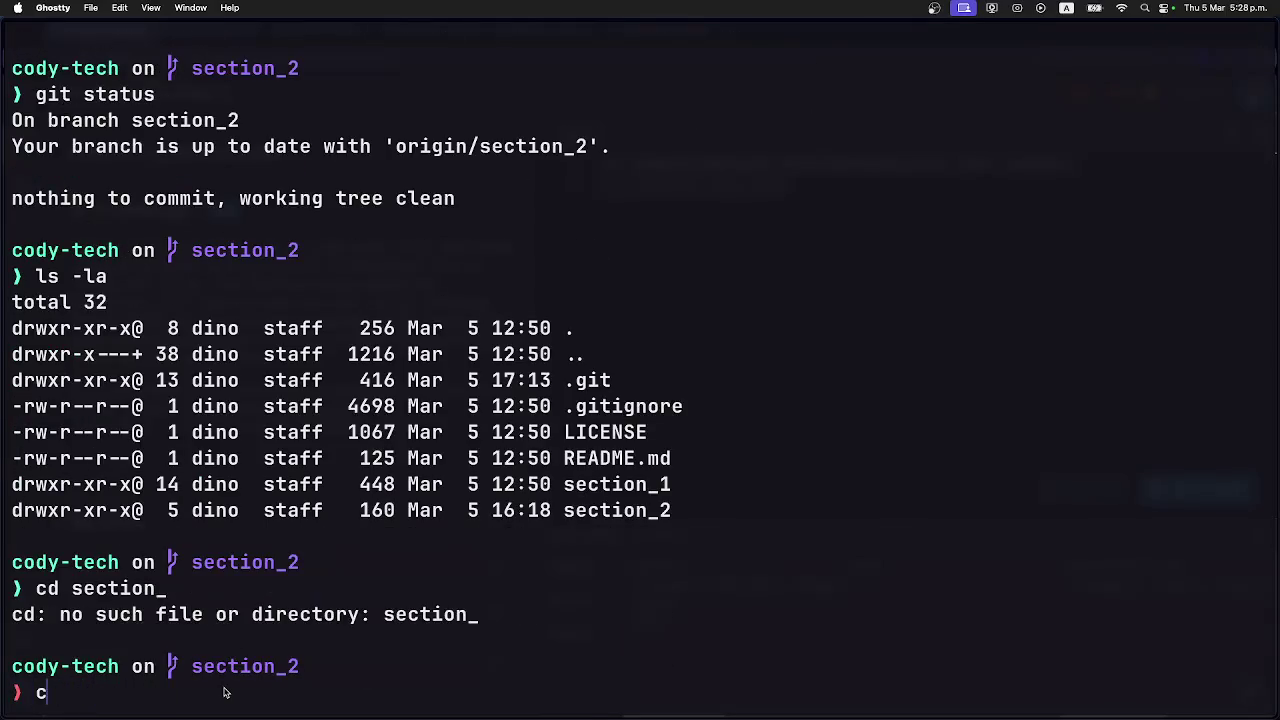
key("Tab")
type("2")
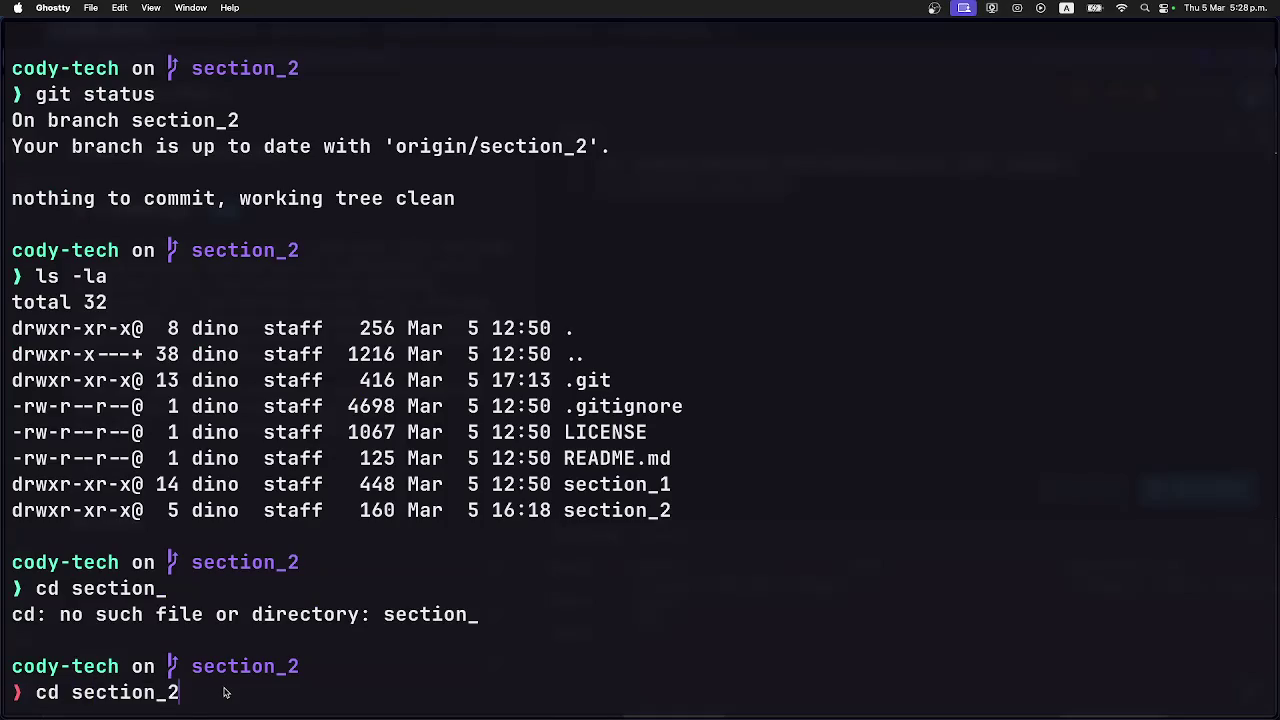
key("Return")
type("ls -la")
key("Return")
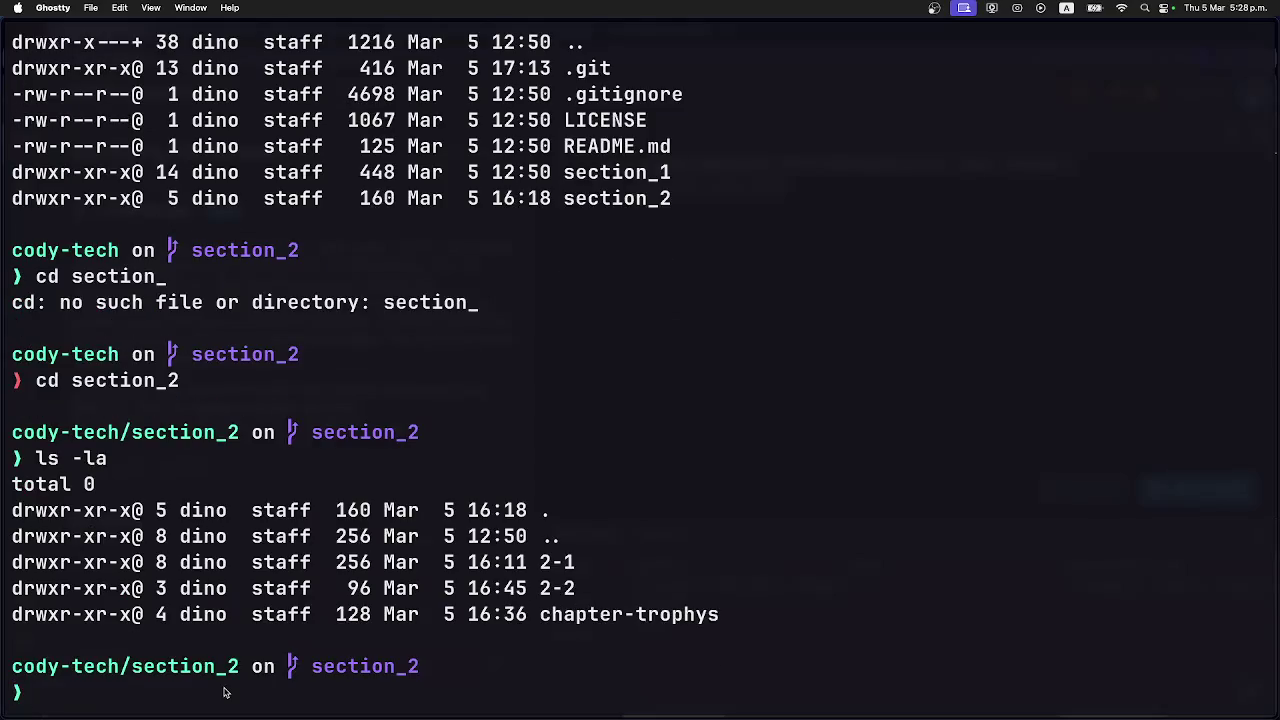
Enter the 2-2 folder, list it to find subfolder 3, and return to Coddy.
type("cd ")
type("2-2")
key("Return")
type("ls -la")
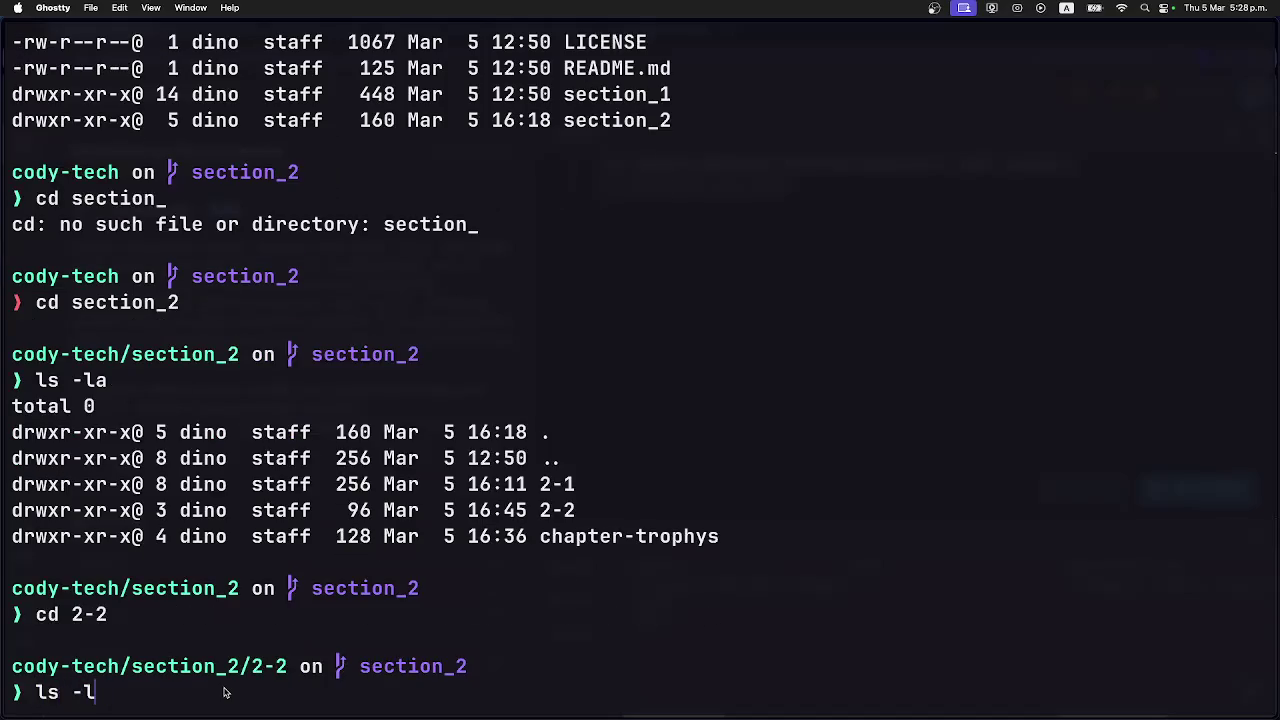
key("Return")
type("mkdir")
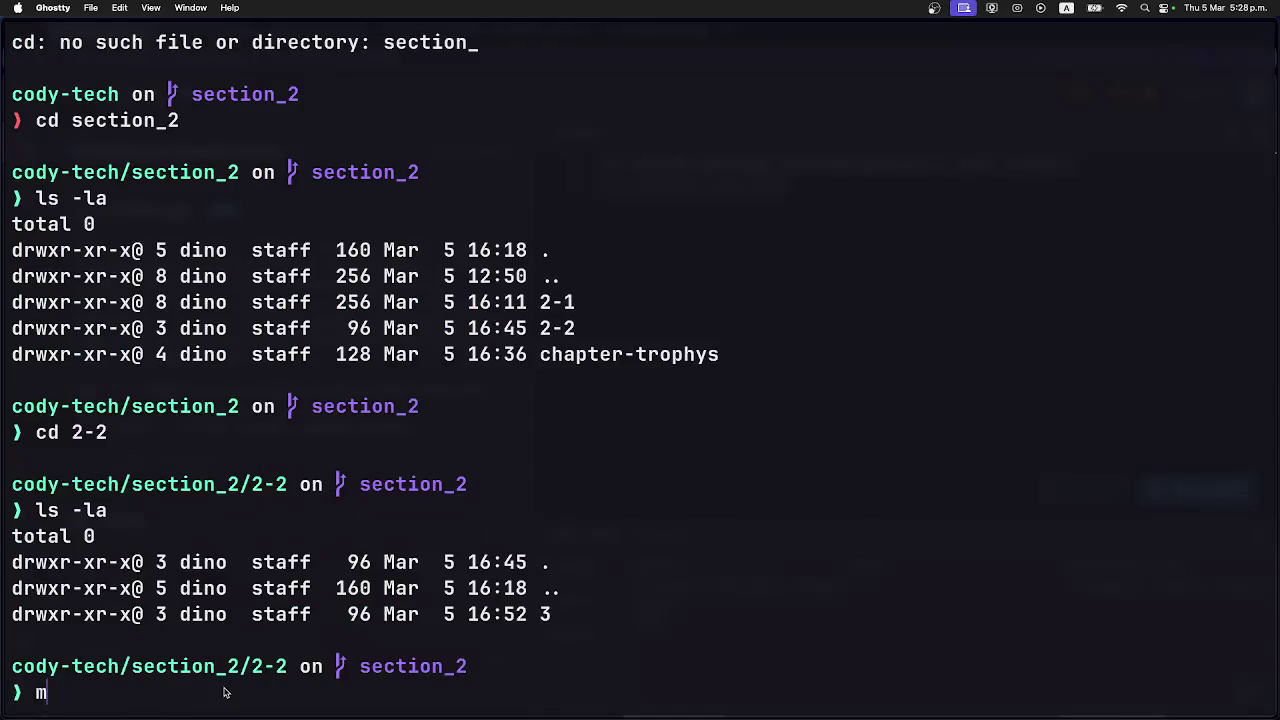
key("super+Tab")
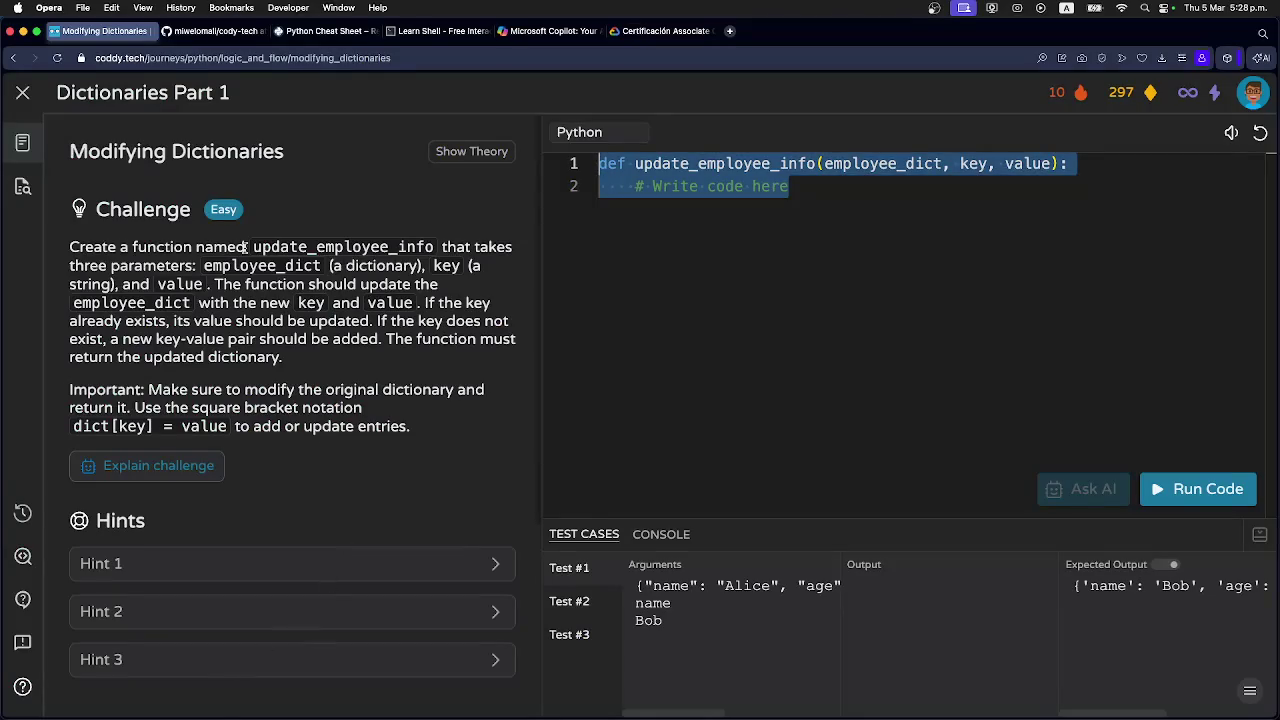
Close the exercise, reopen Modifying Dictionaries from the journey map, and return to Ghostty.
left_click(25, 95)
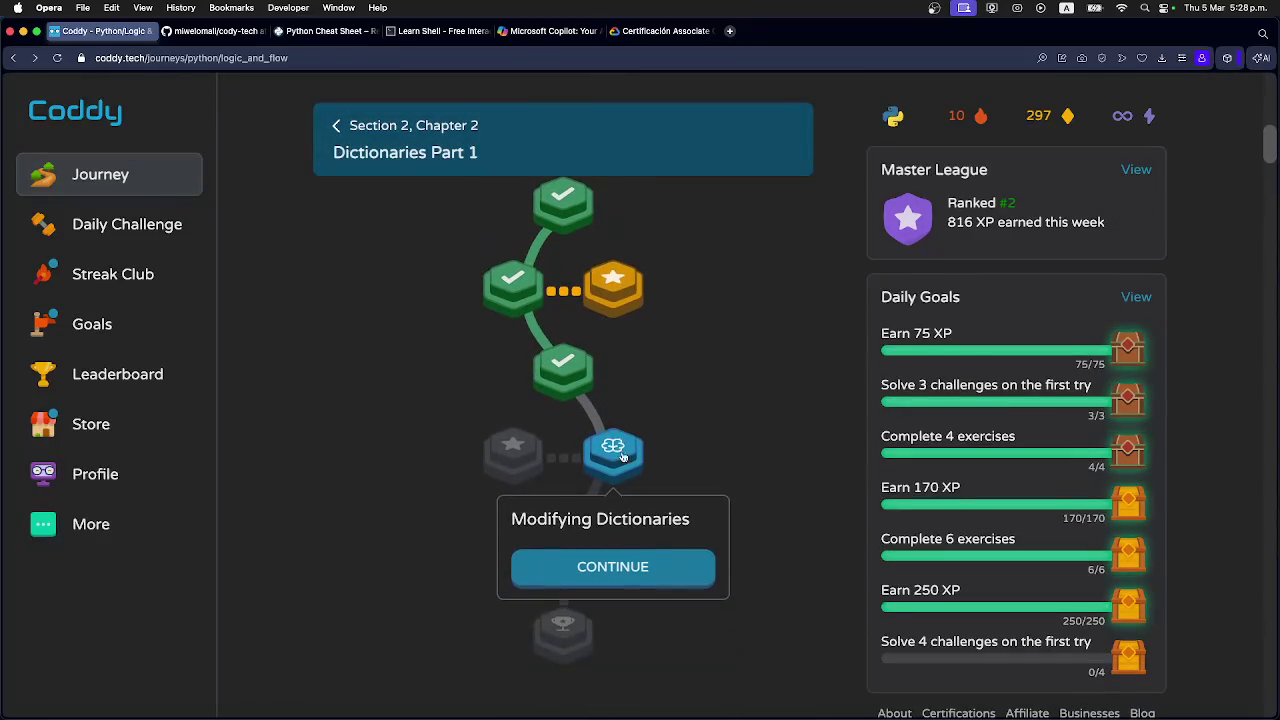
left_click(620, 467)
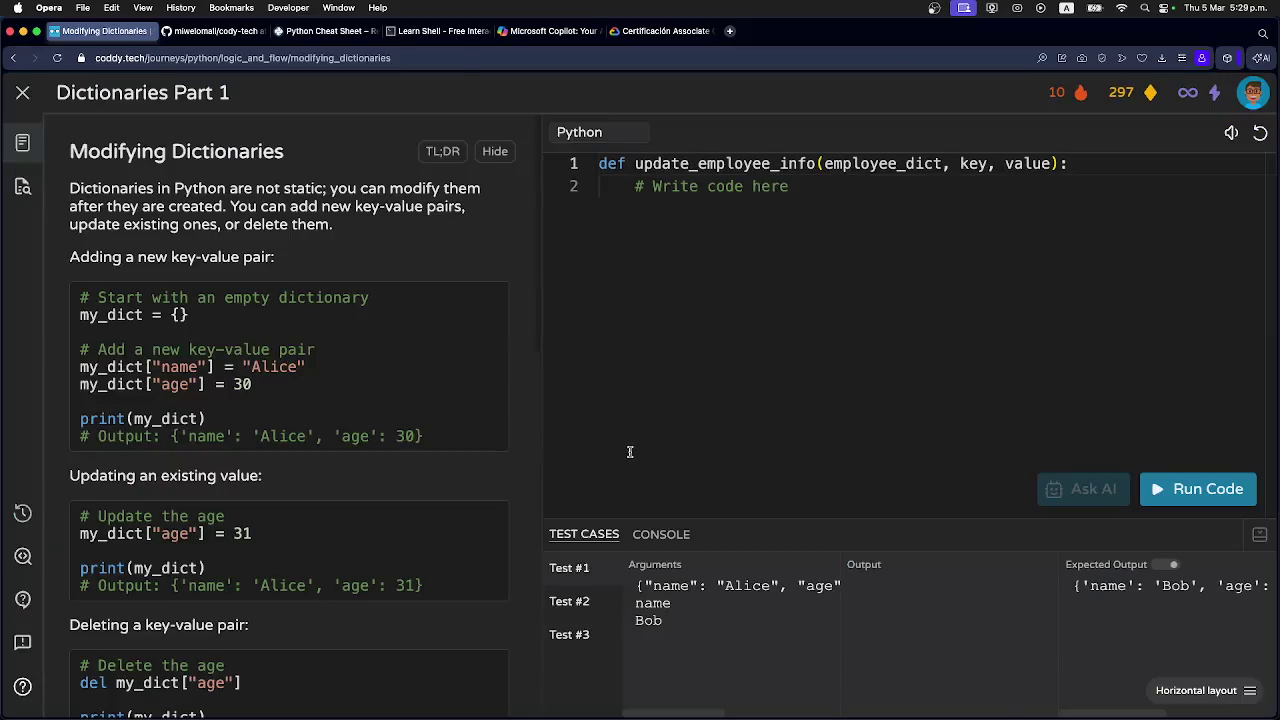
key("super+Tab")
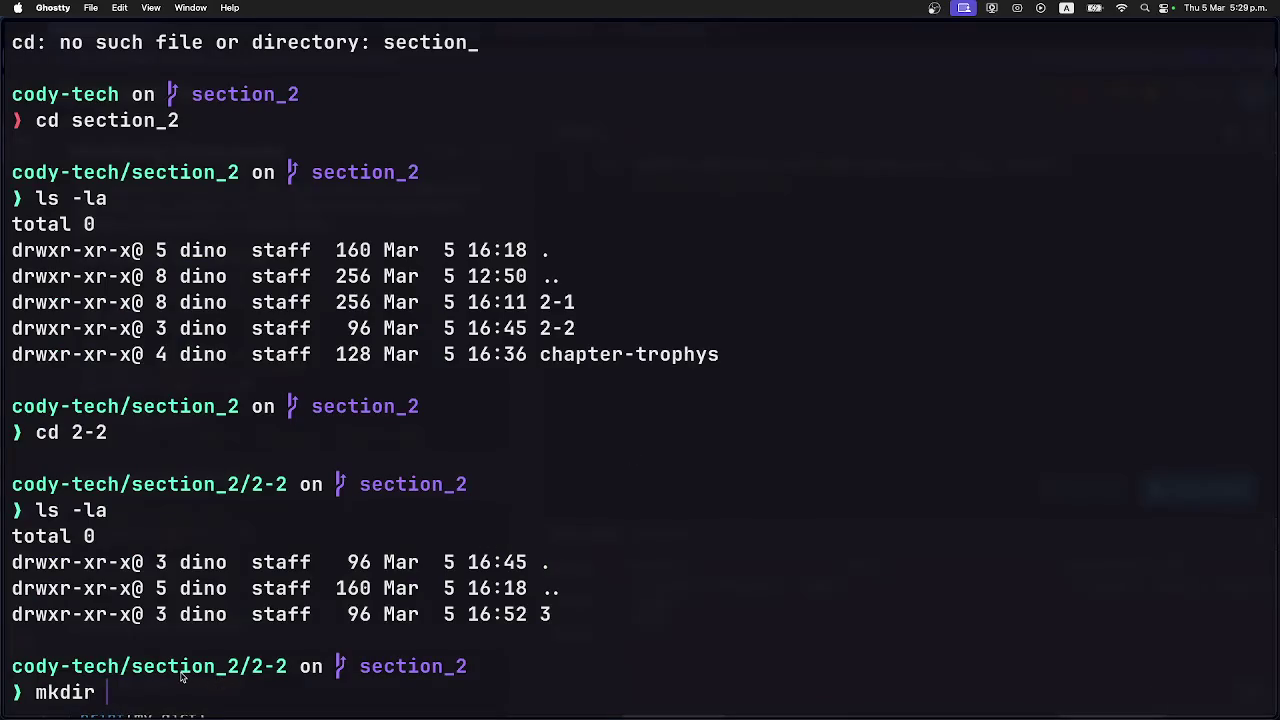
Create folder 4 inside section_2/2-2 containing an empty main.py.
type("4")
key("Return")
type("cd 4")
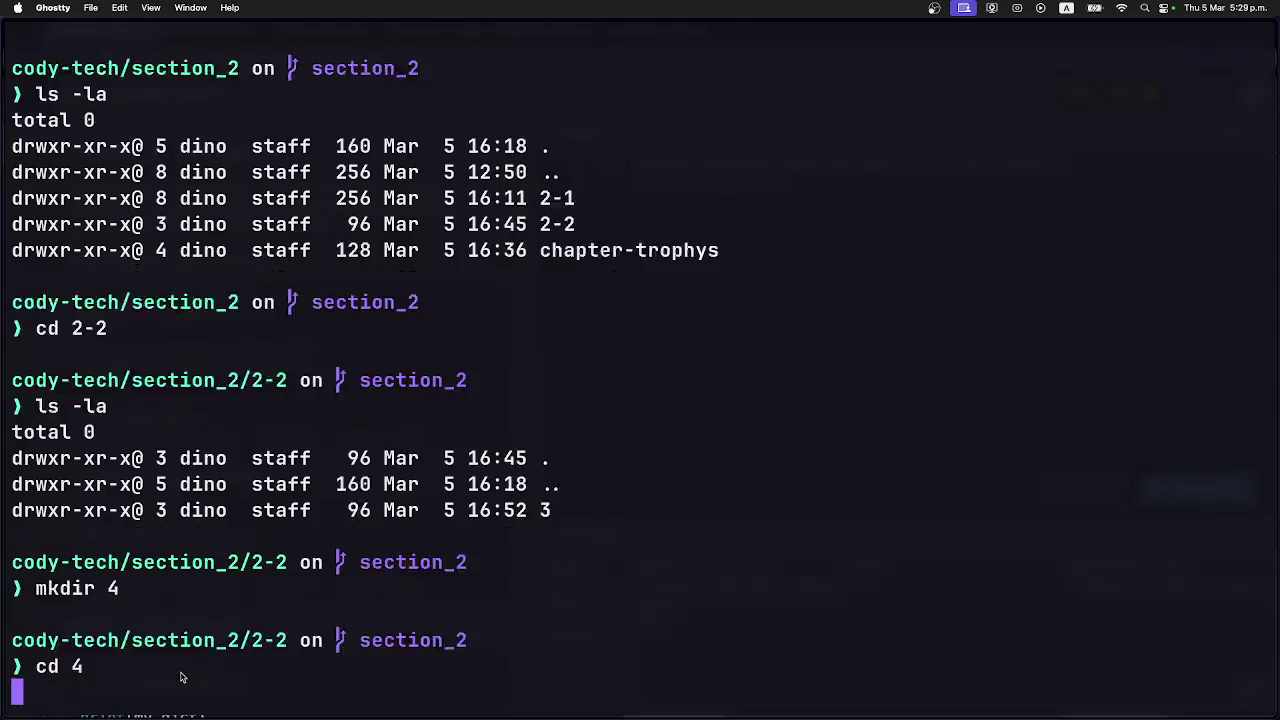
key("Return")
type("touch main.py")
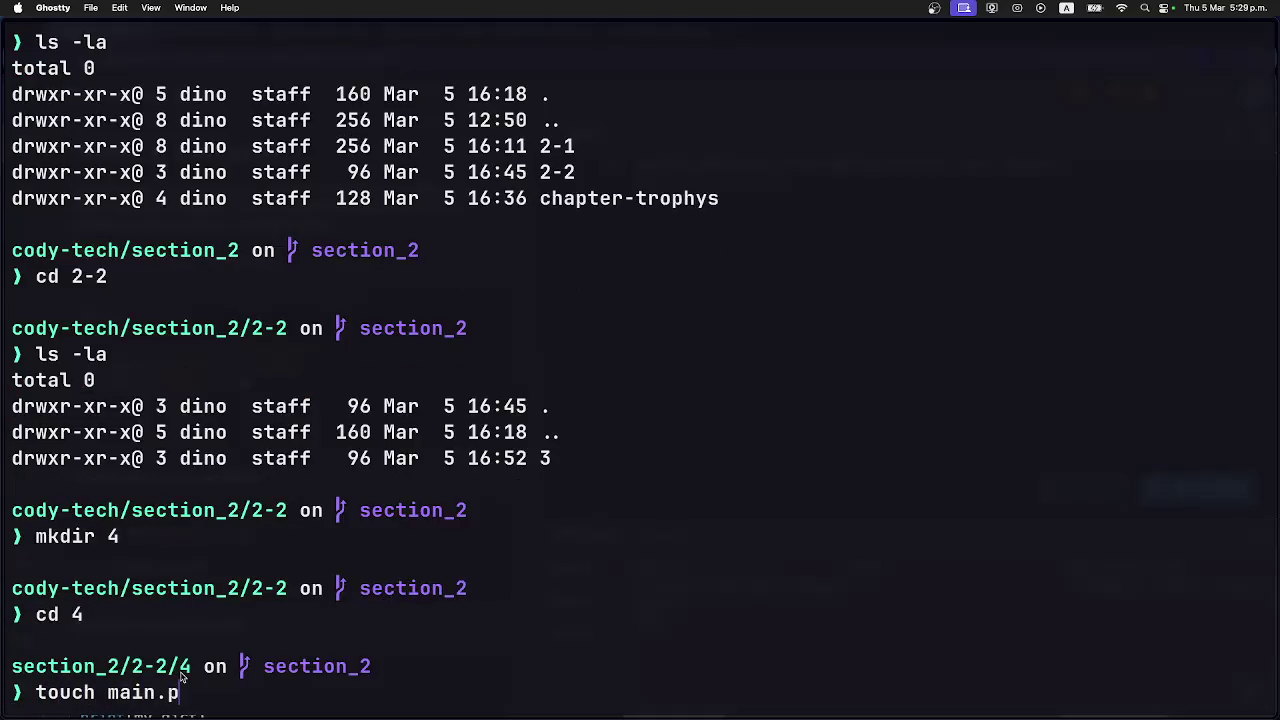
key("Return")
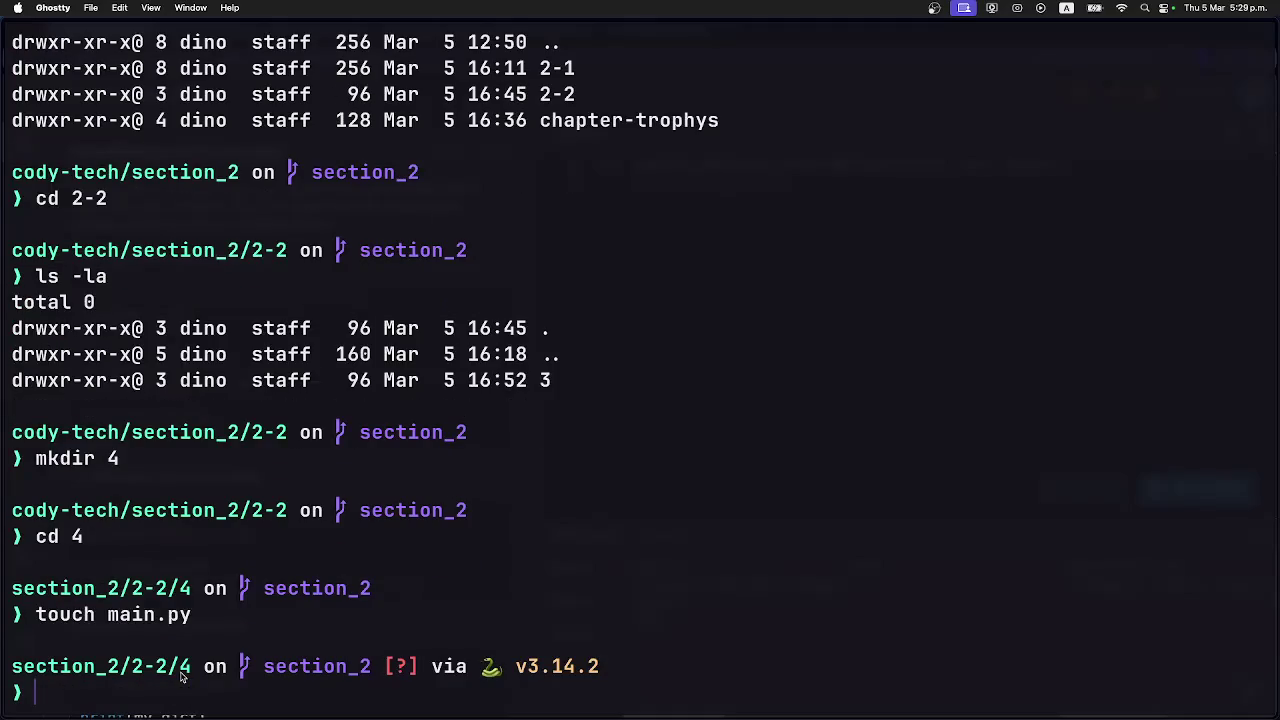
Open folder 4 in VS Code Insiders with code-insiders.
type("code-insin")
type("de")
key("BackSpace")
key("BackSpace")
key("BackSpace")
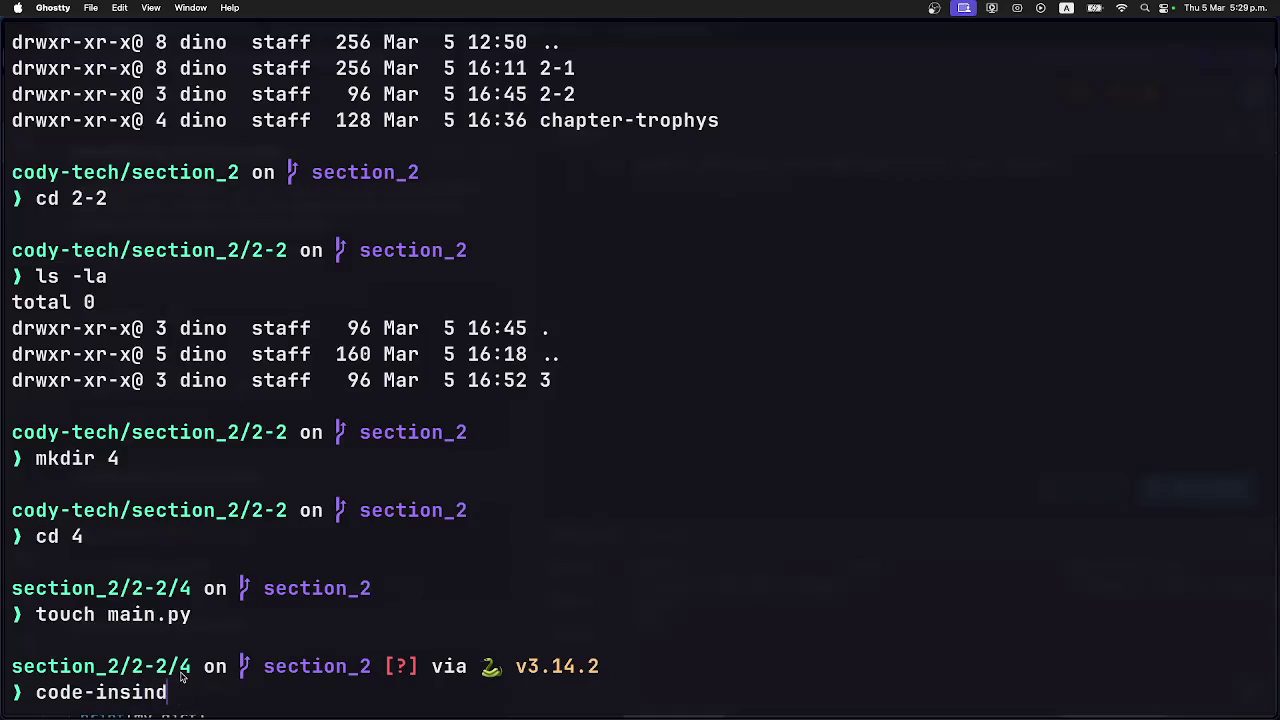
type("ders .")
key("Return")
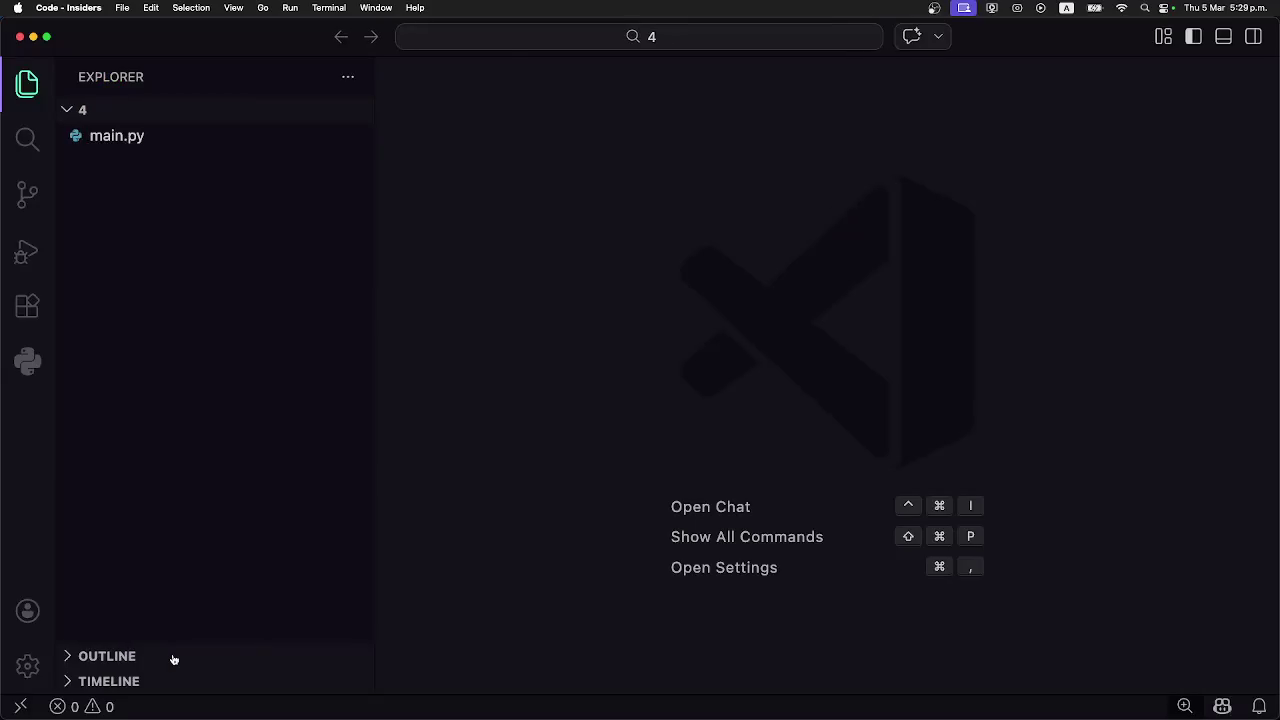
Open main.py and paste the lesson's update_employee_info starter code into it.
left_click(158, 138)
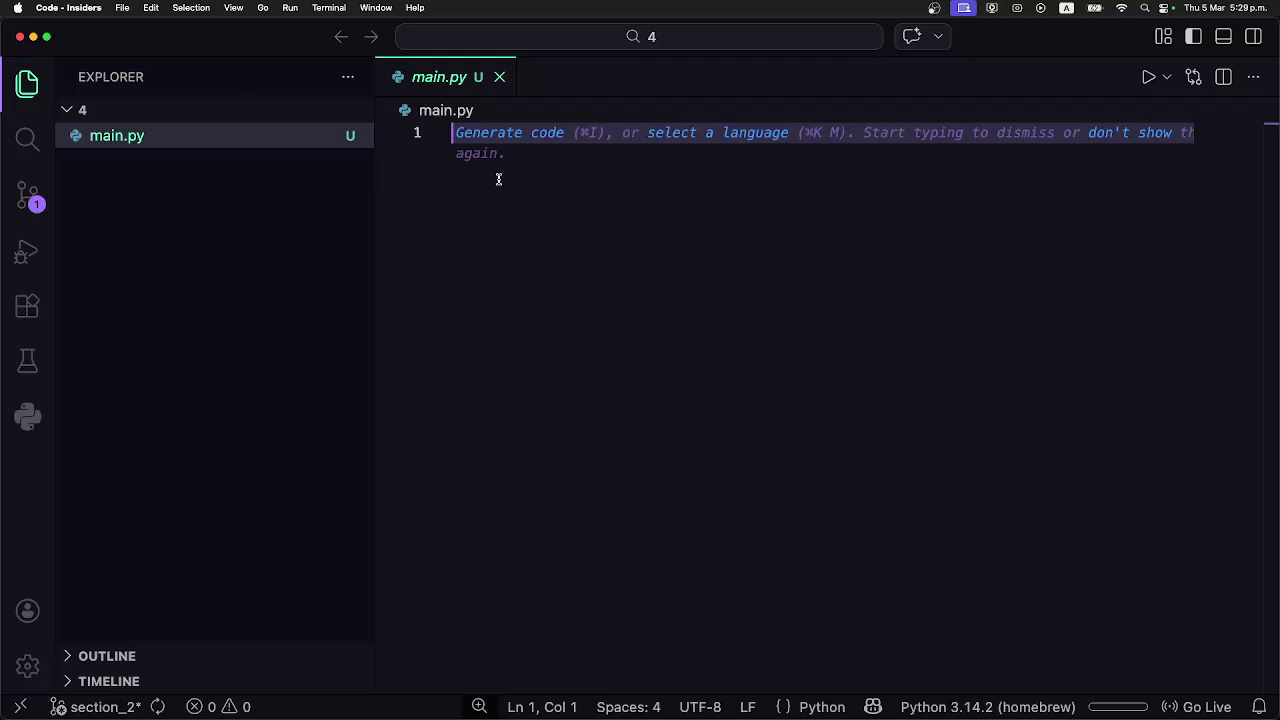
key("super+Tab")
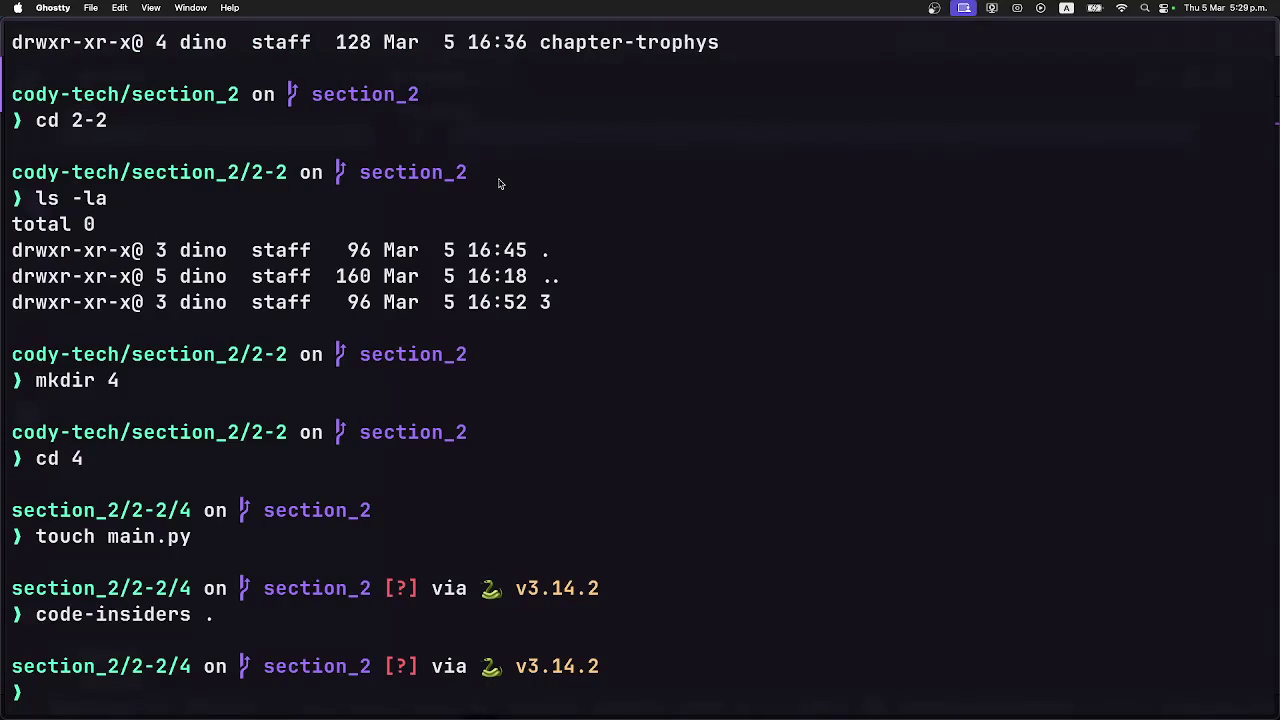
key("super+Tab")
key("super+Tab")
key("super+Tab")
key("super+Tab")
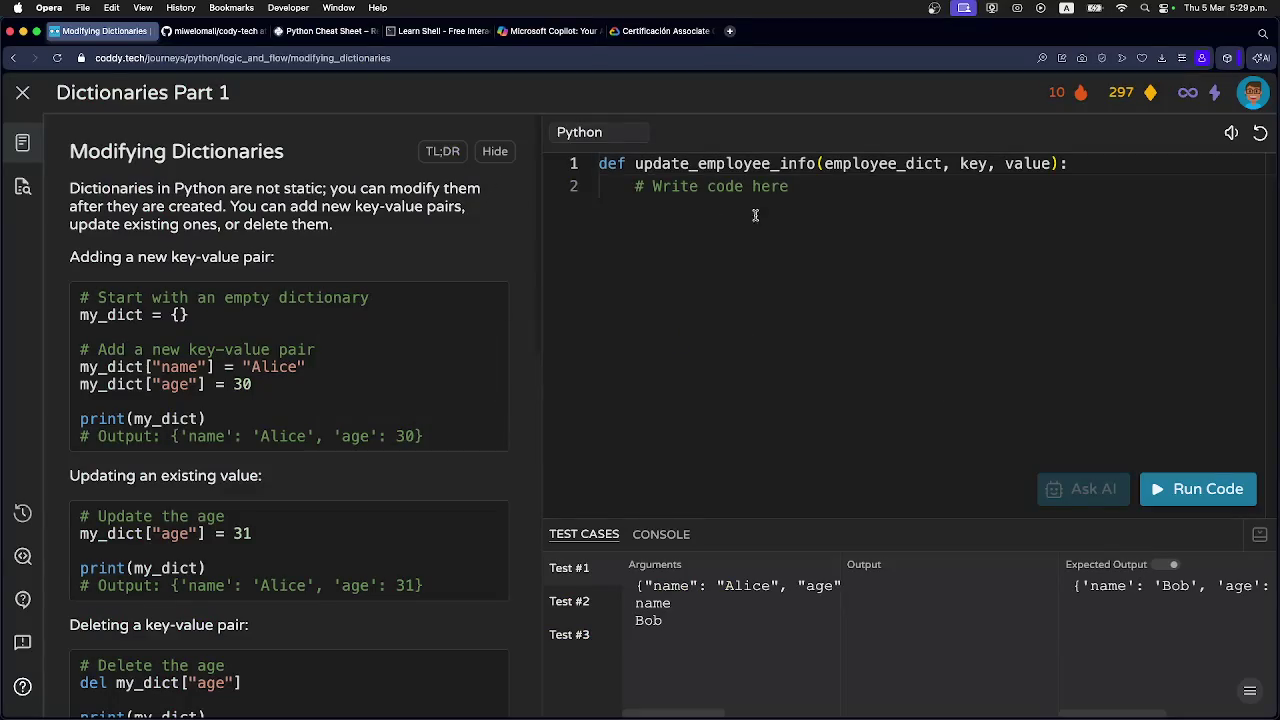
left_click_drag(805, 186, 598, 164)
key("super+c")
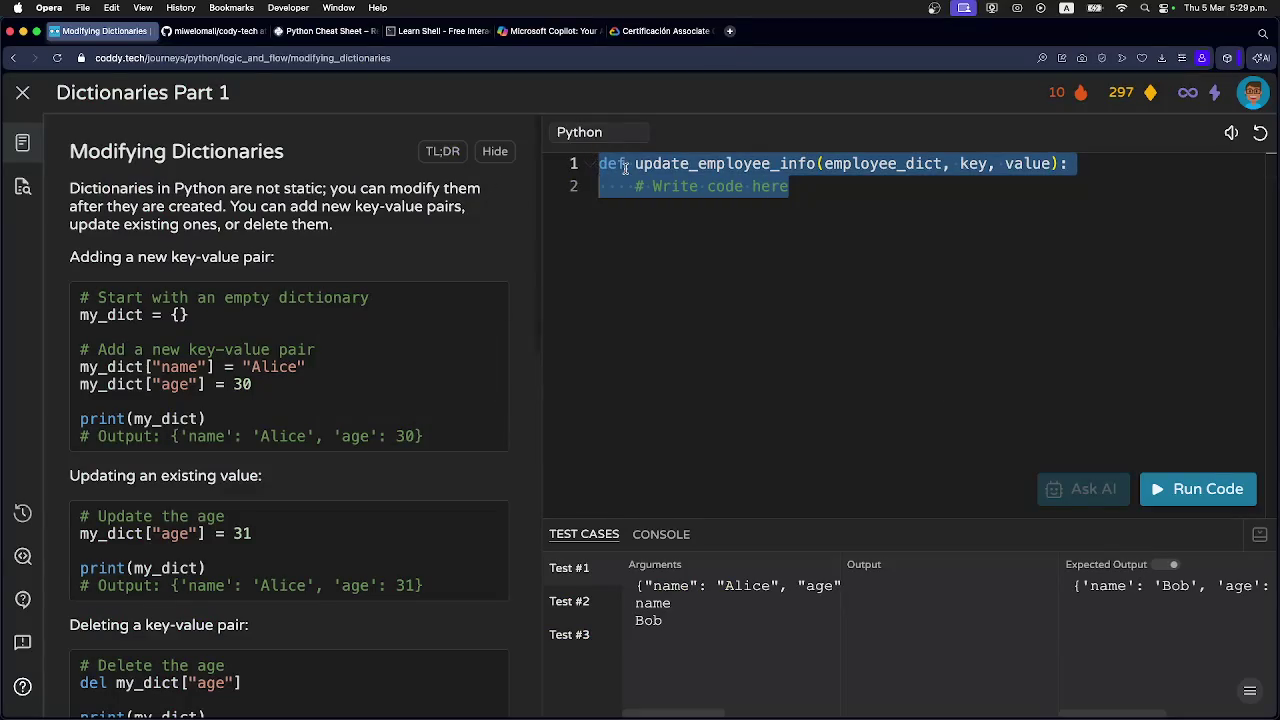
key("super+Tab")
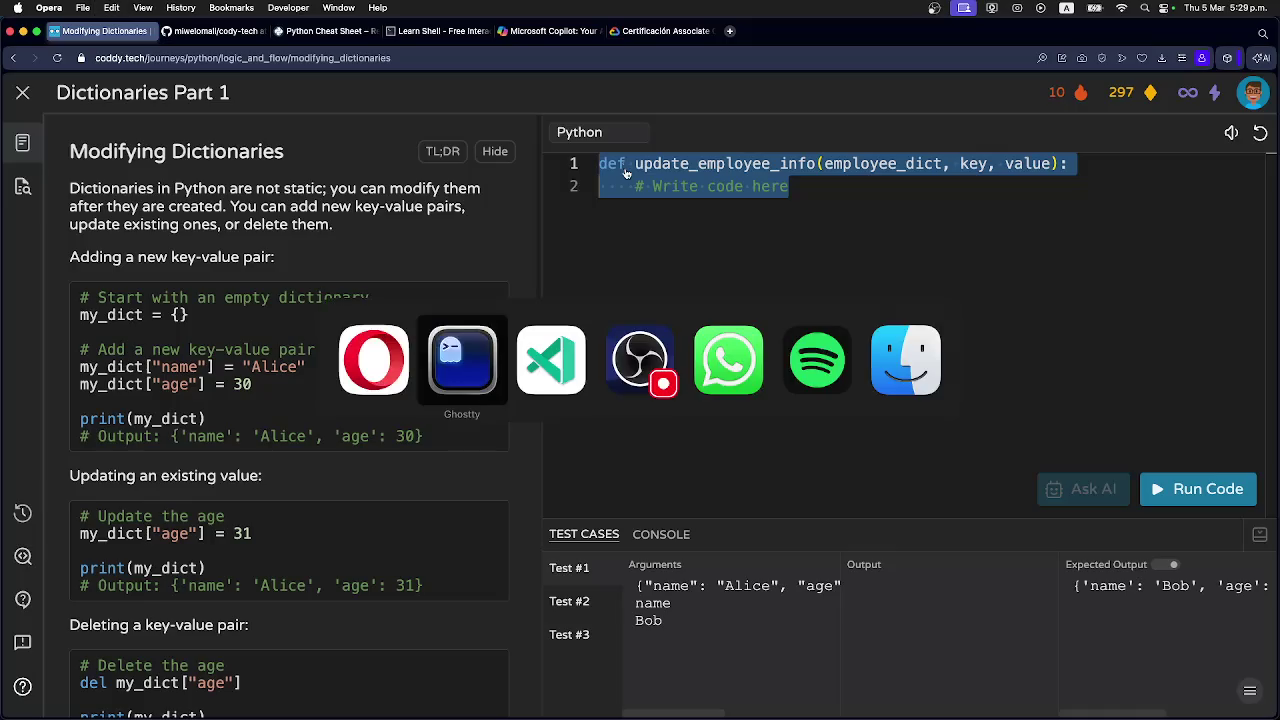
key("super+Tab")
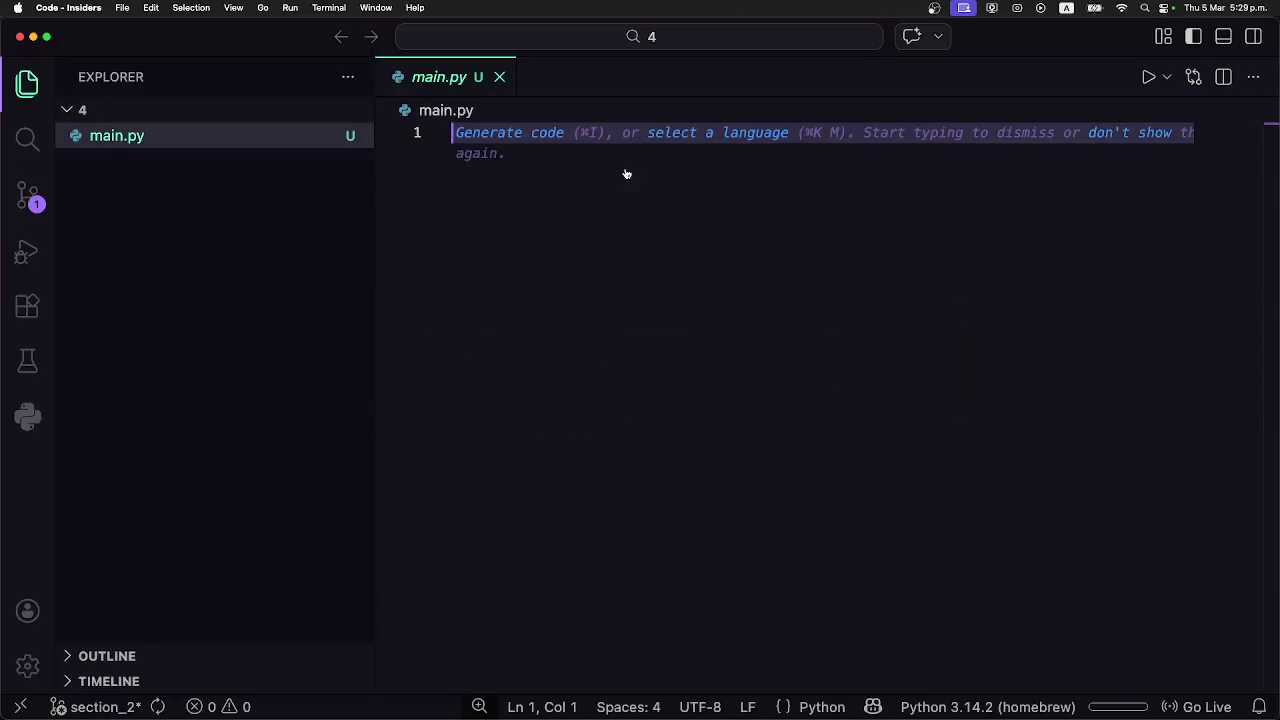
key("super+v")
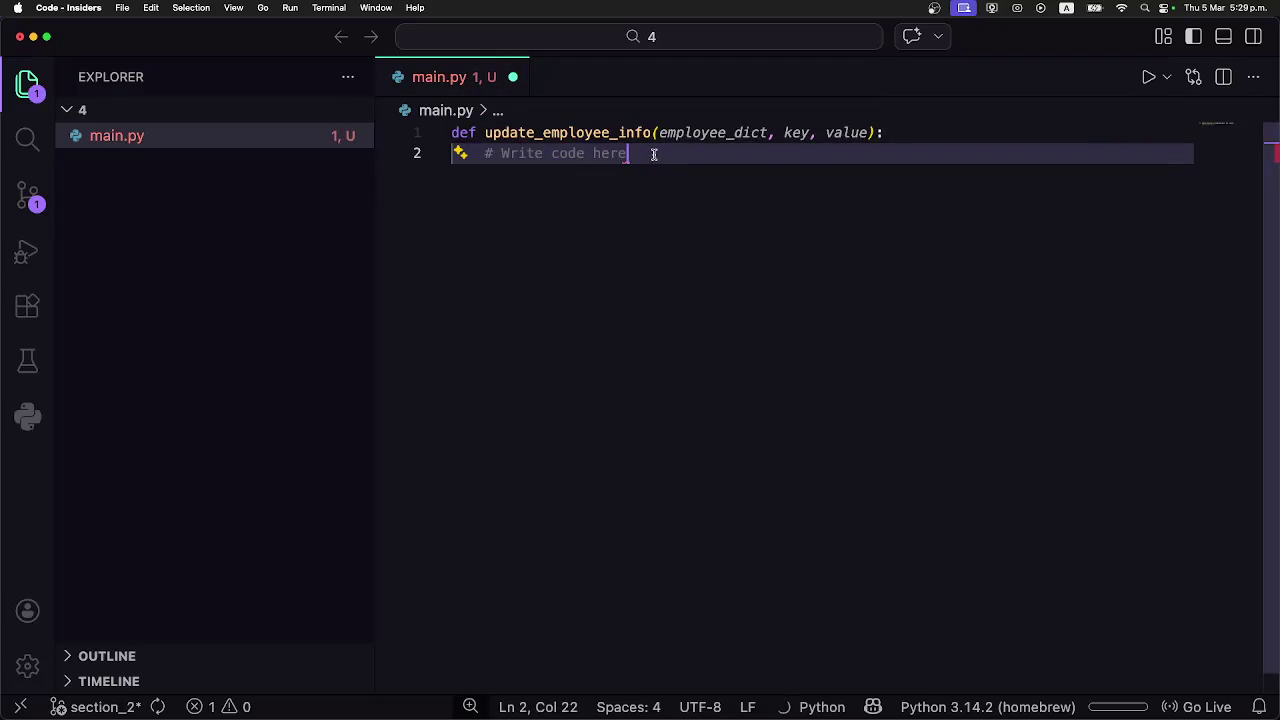
Add pass to the function body and a sample new_dict line below it.
key("Return")
type("pass")
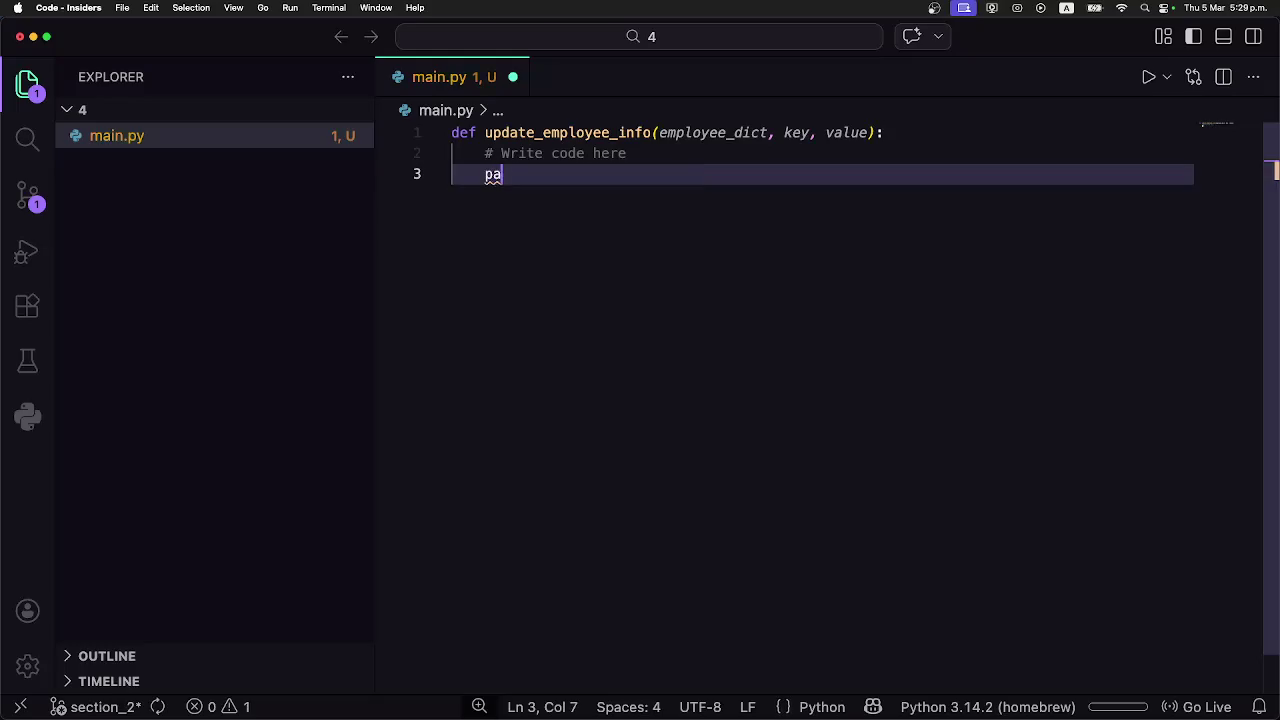
key("Return")
key("Return")
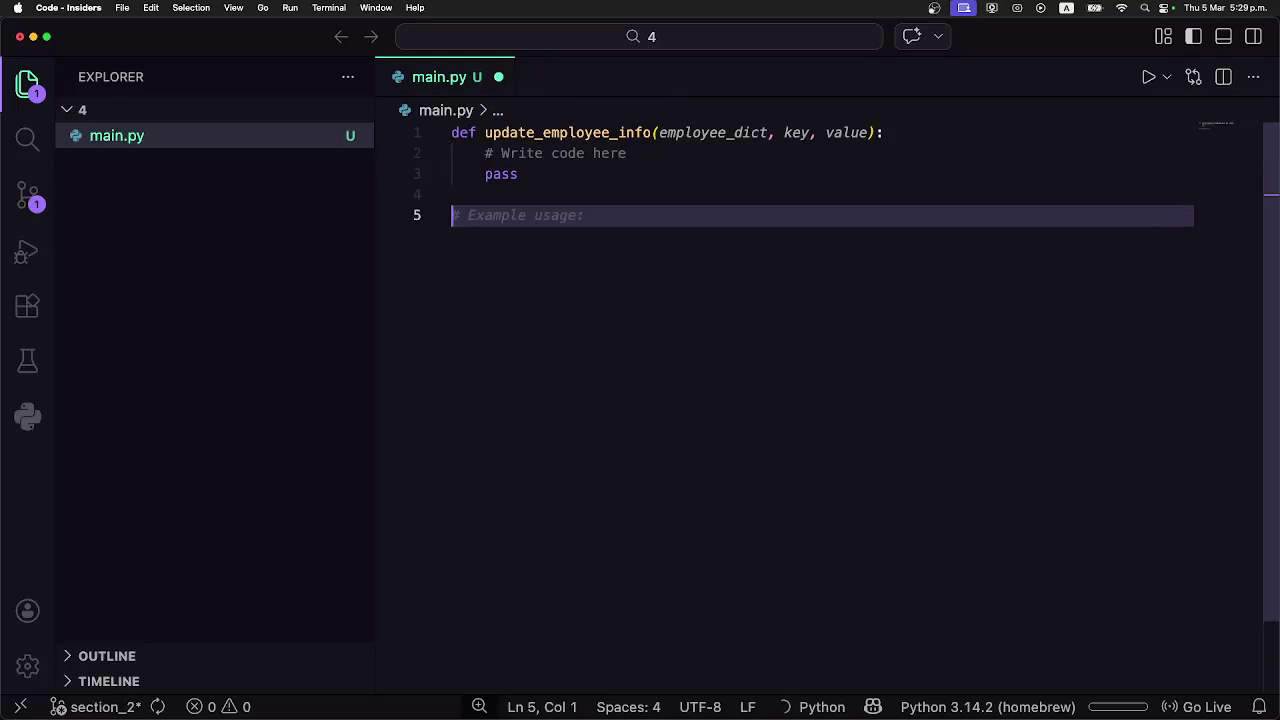
type("new_dict = {\"name\": \"Alice\", \"age\": 30, \"department\": \"HR\"}")
key("Return")
key("super+v")
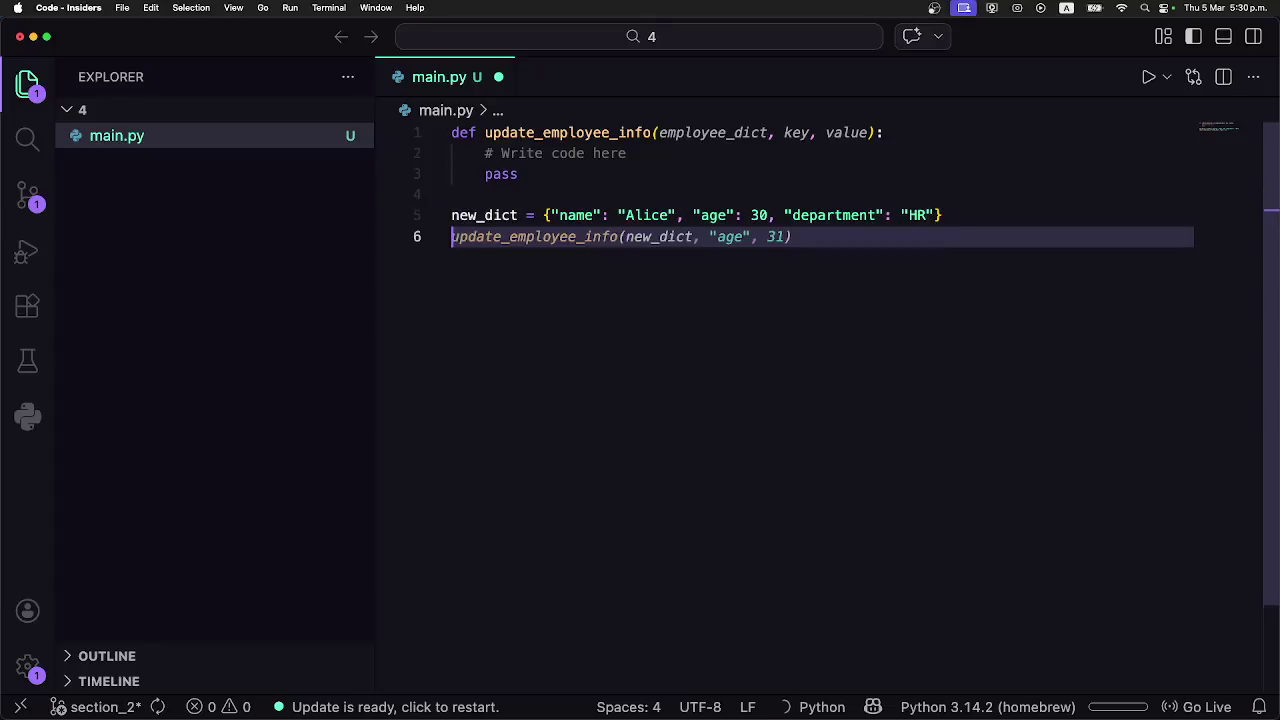
key("super+Tab")
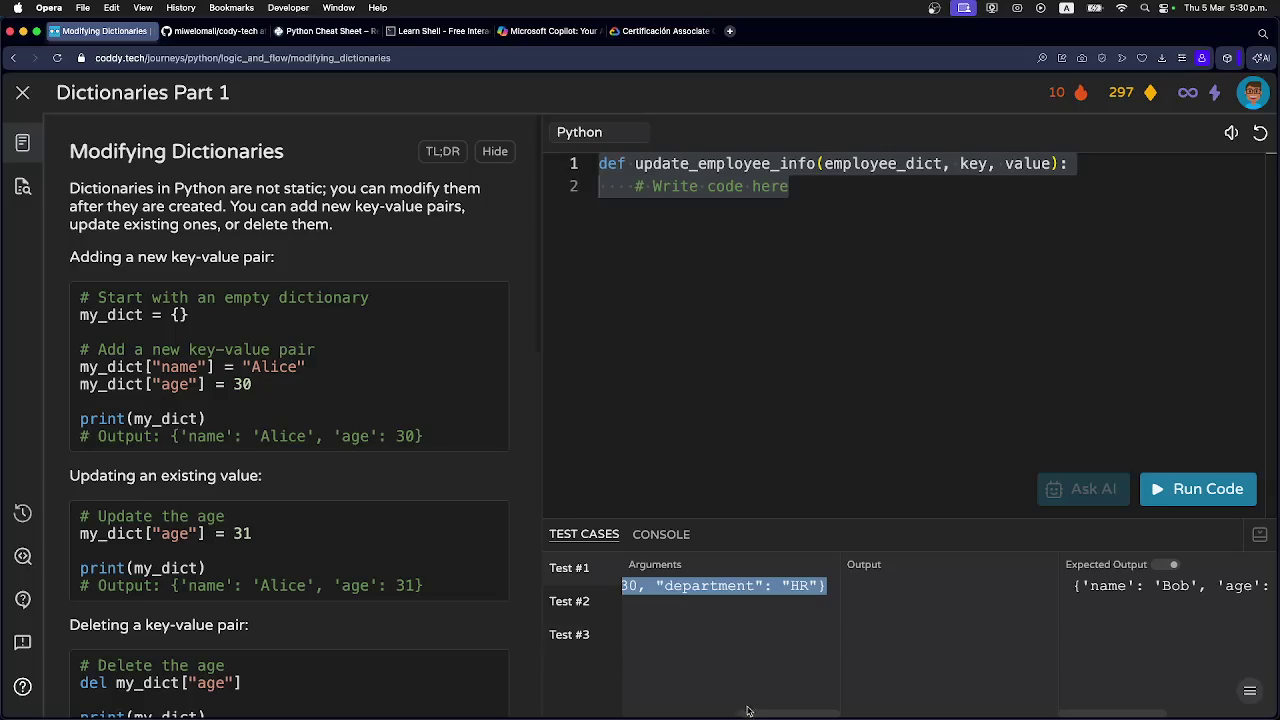
Scroll the Test #1 arguments back to the left and return to main.py.
left_click_drag(759, 714, 649, 714)
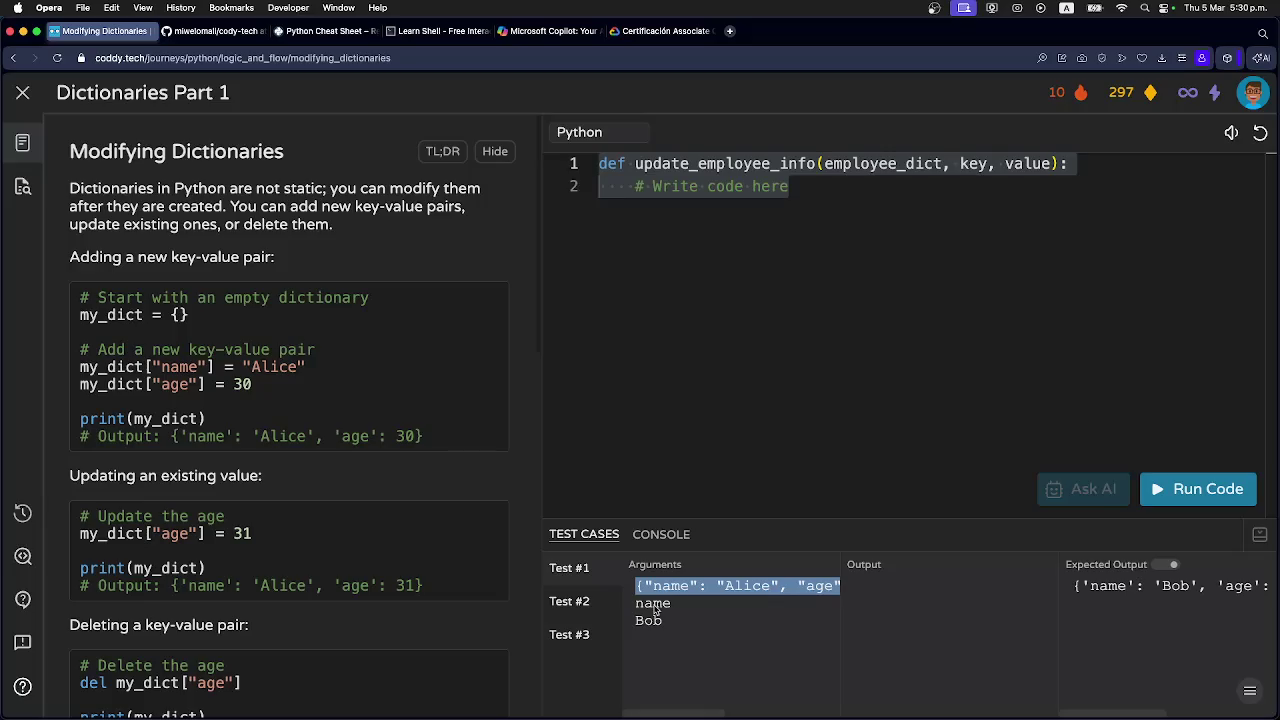
key("super+Tab")
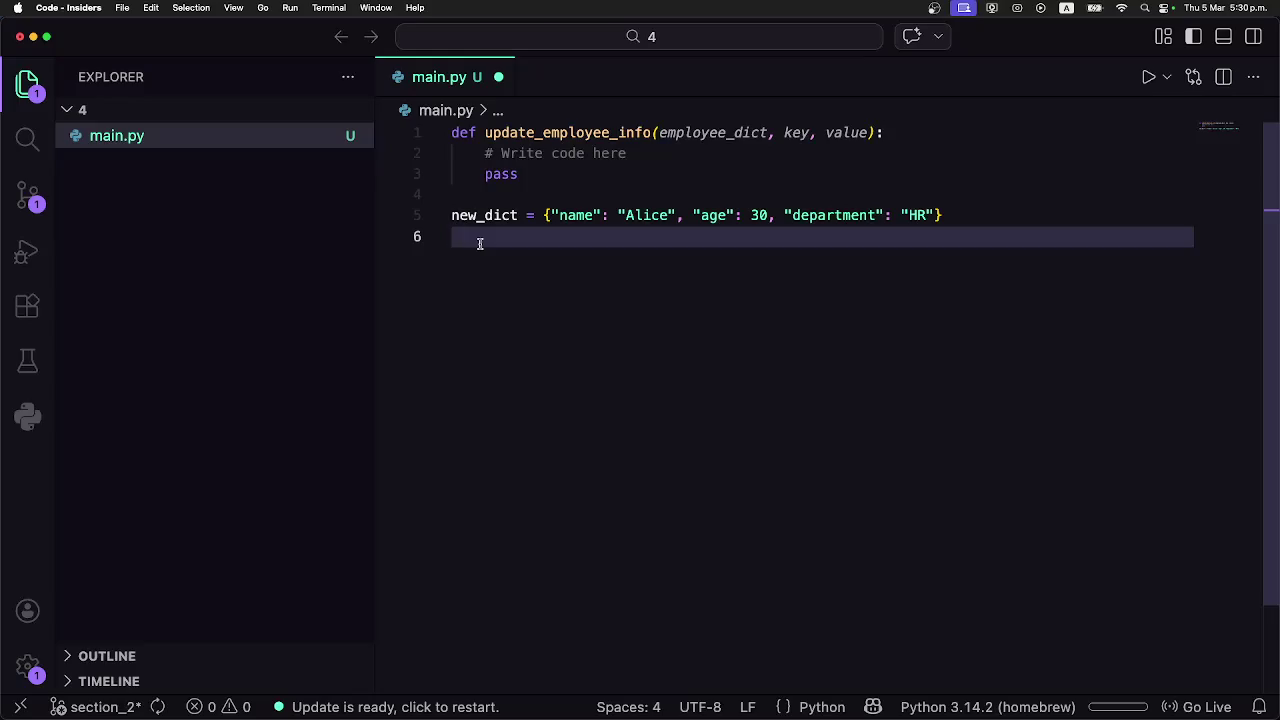
Add key = "name" and value = "Bob" below new_dict, checking Coddy's tests for values.
type("key ")
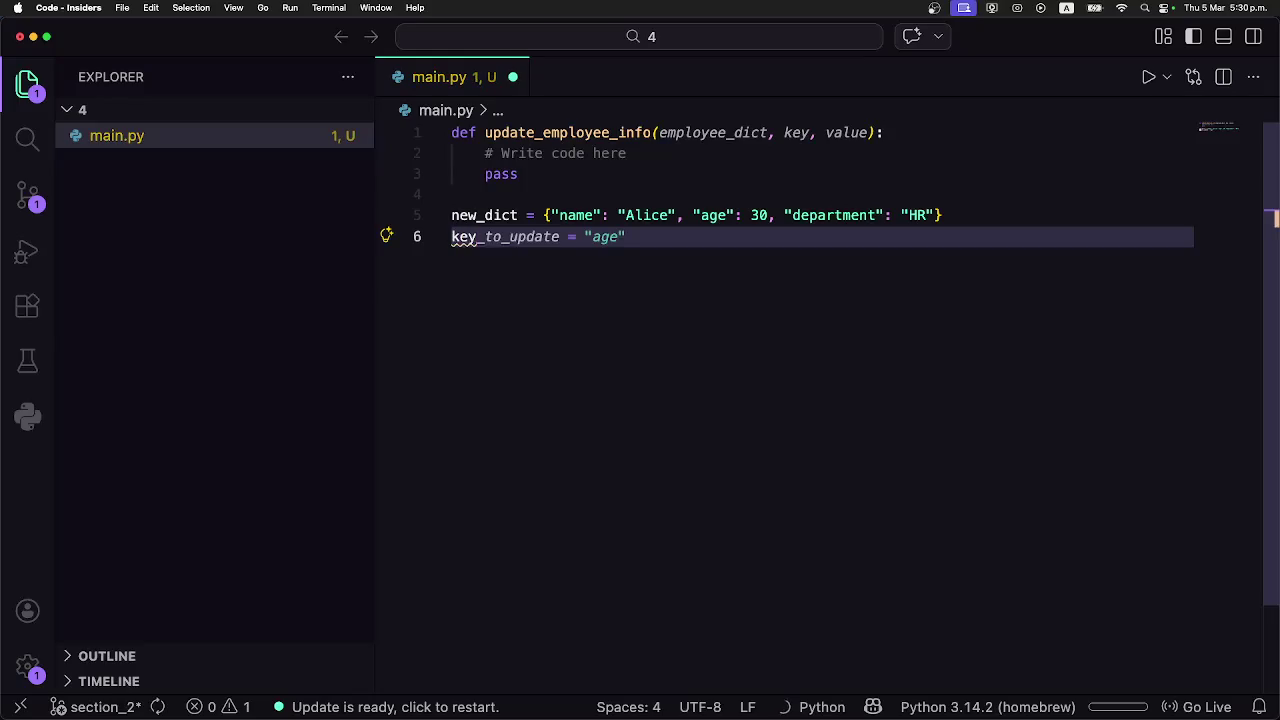
type("= \"age")
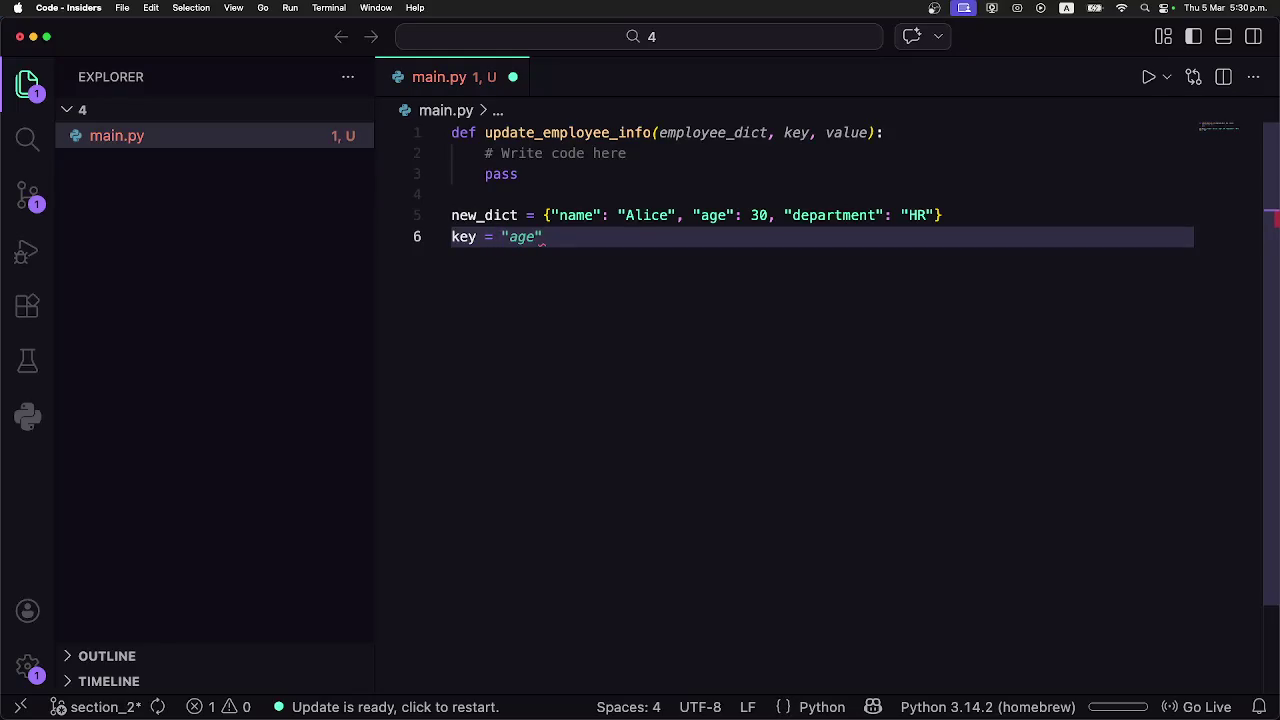
key("super+Tab")
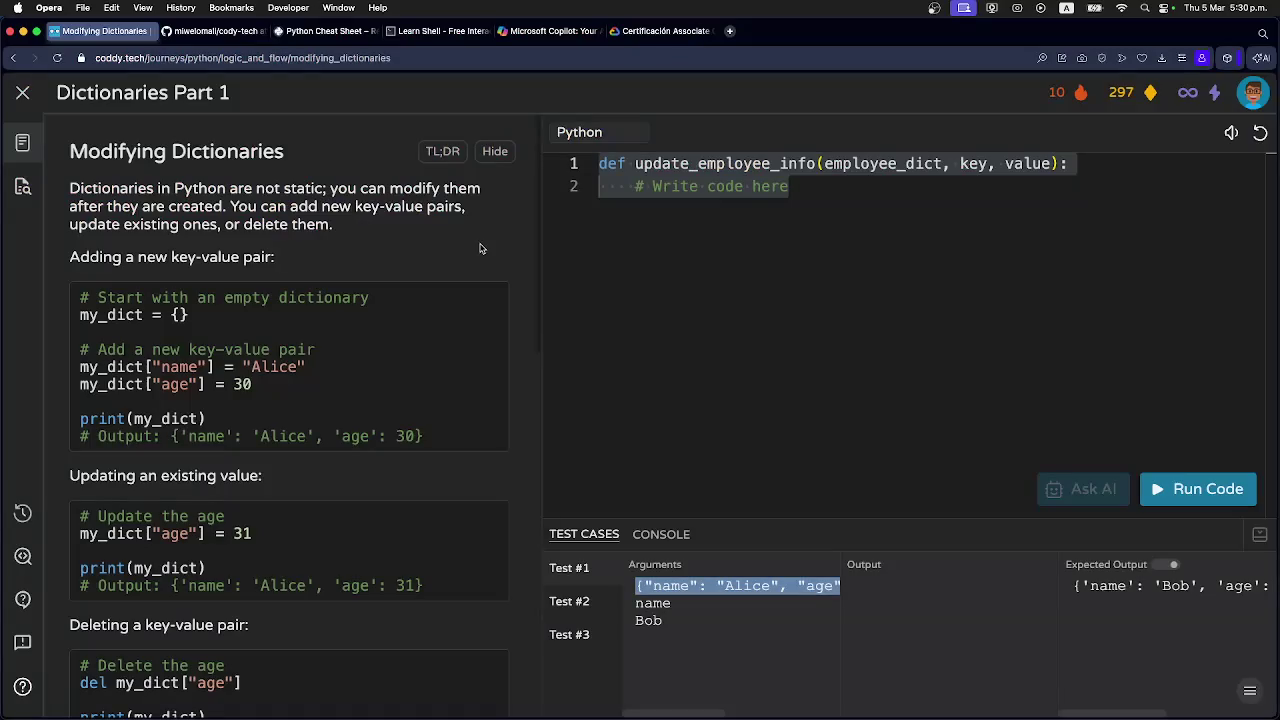
key("super+Tab")
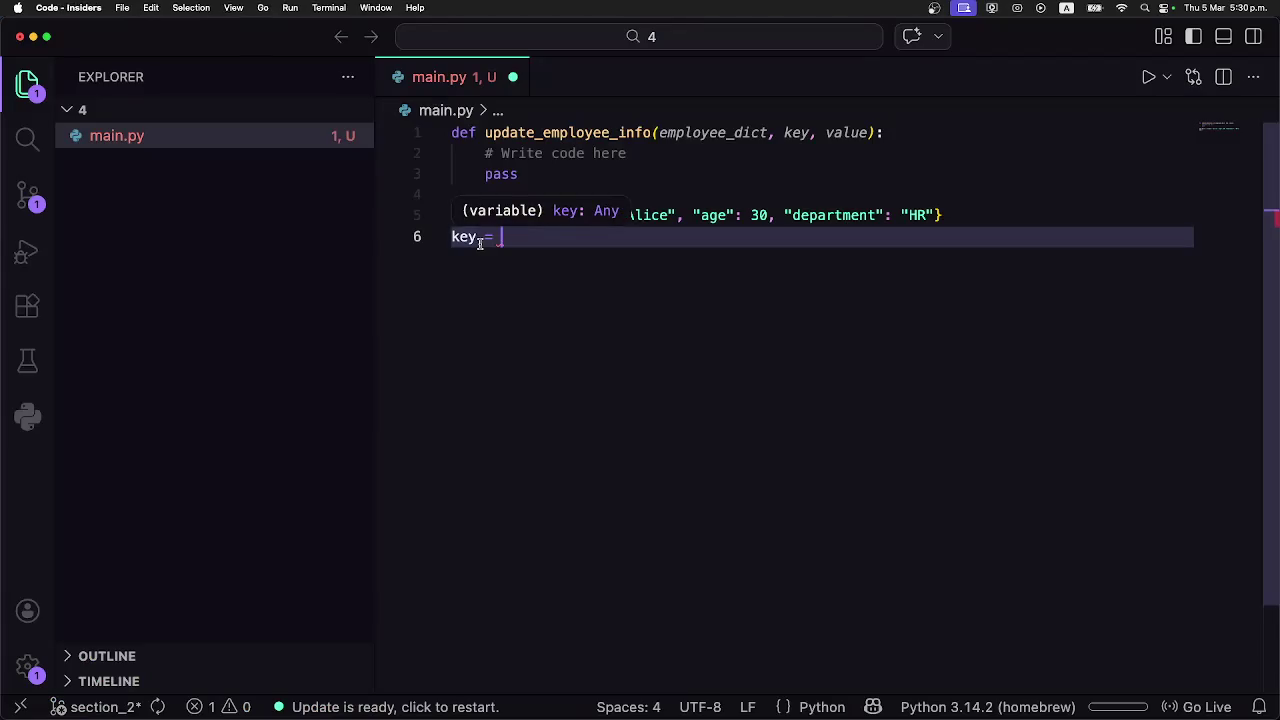
type("\"age\"")
type("name")
key("Tab")
key("super+Tab")
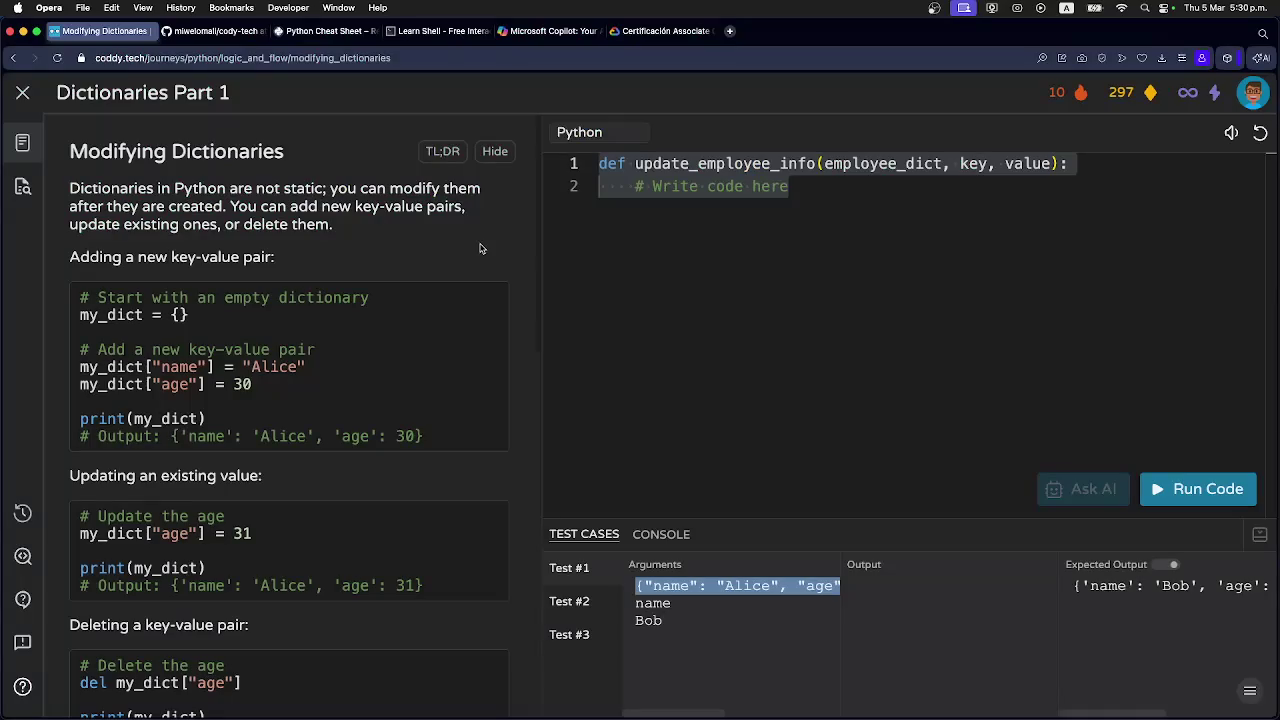
key("super+Tab")
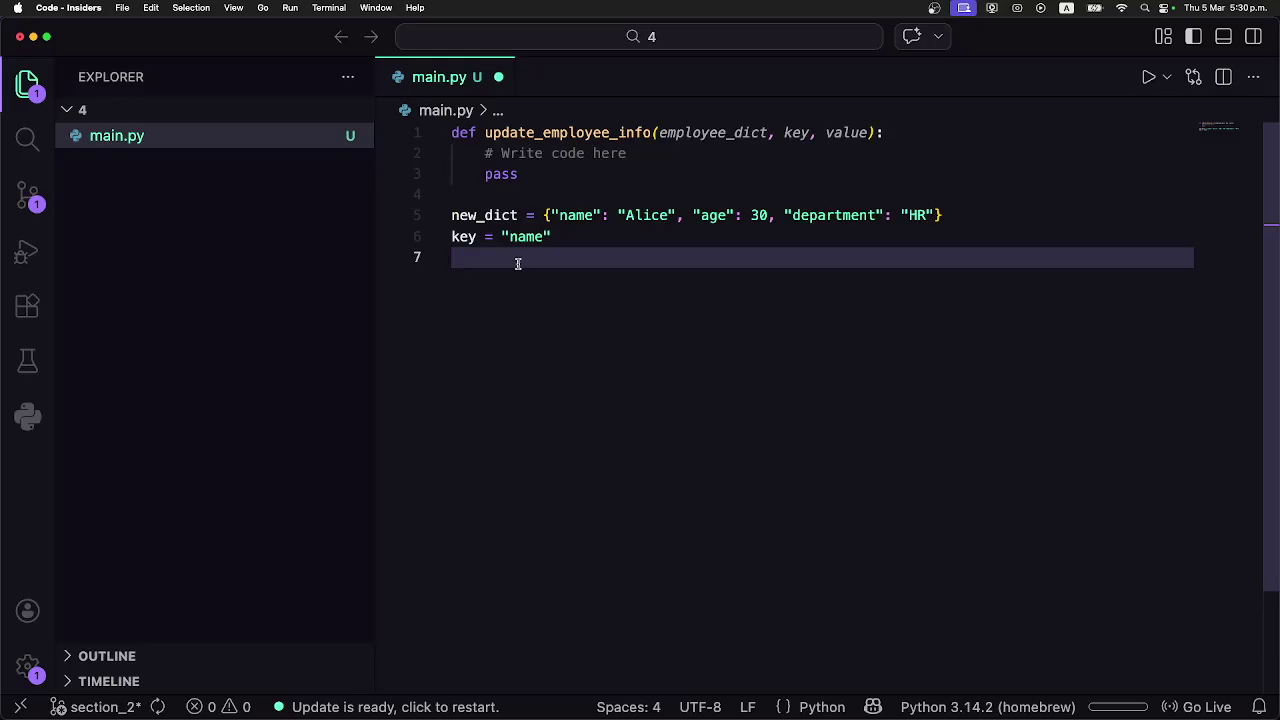
type("value = \"Bob\"")
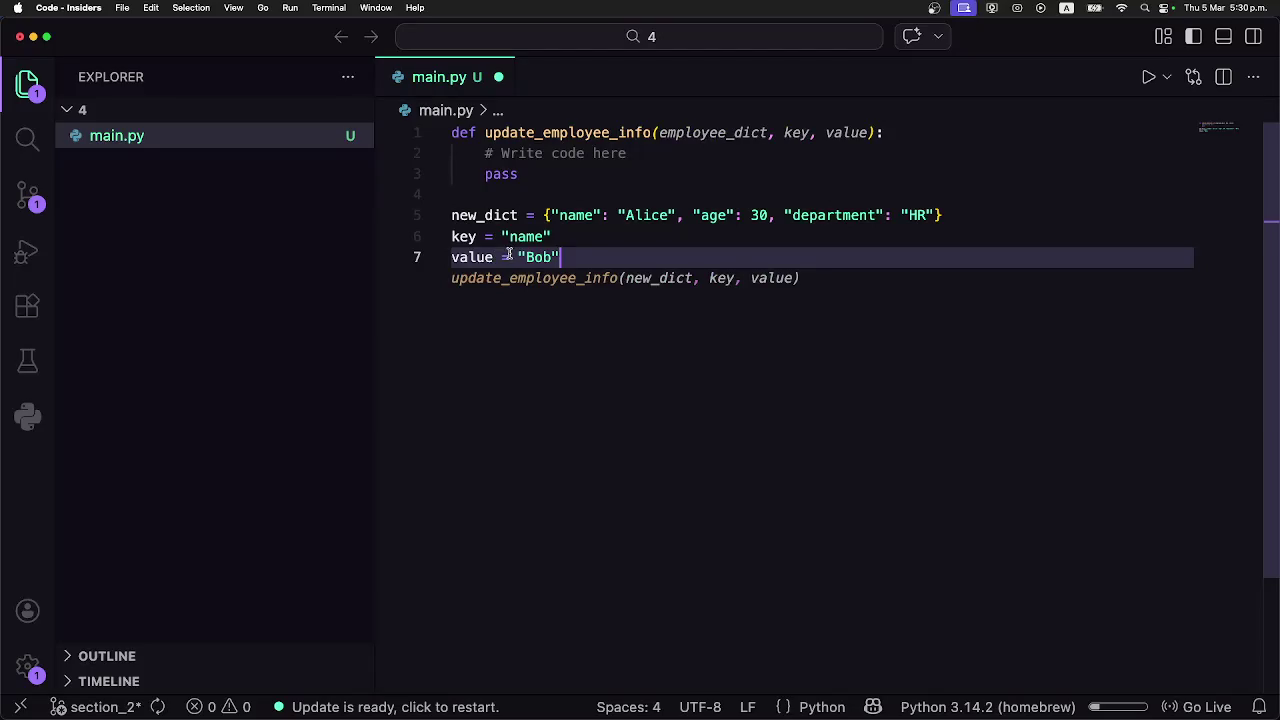
mouse_move(557, 258)
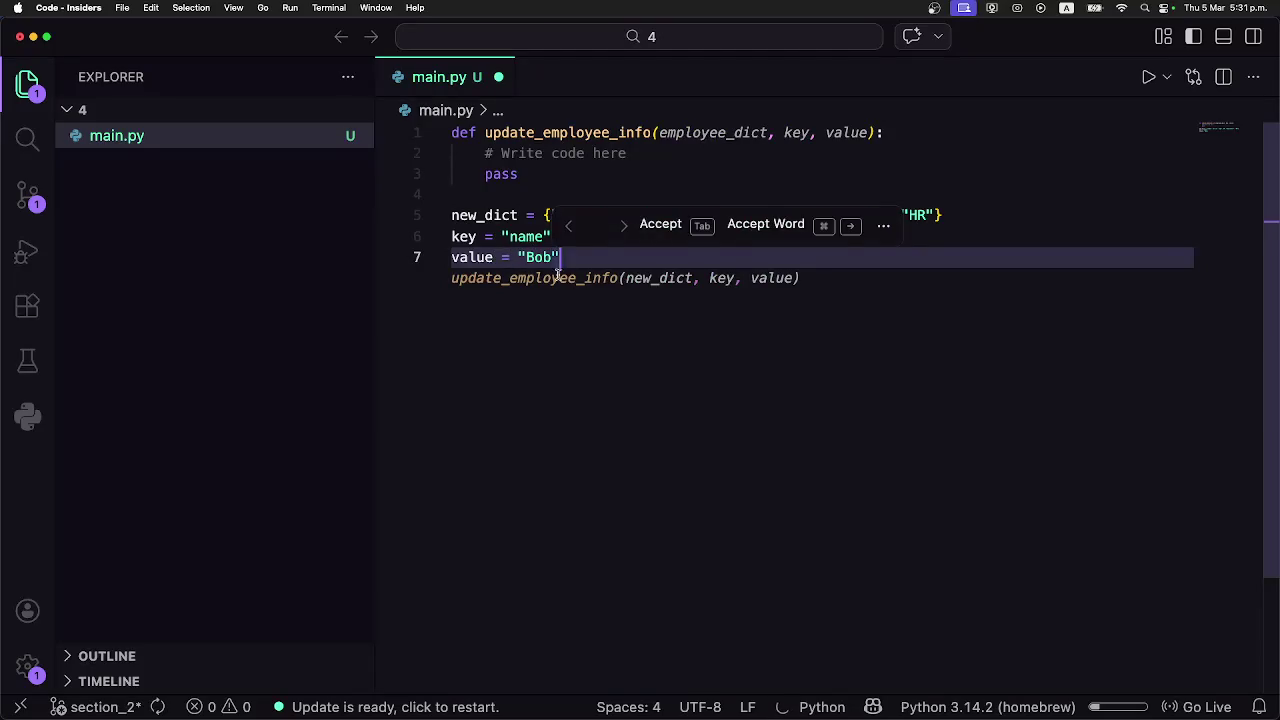
key("Return")
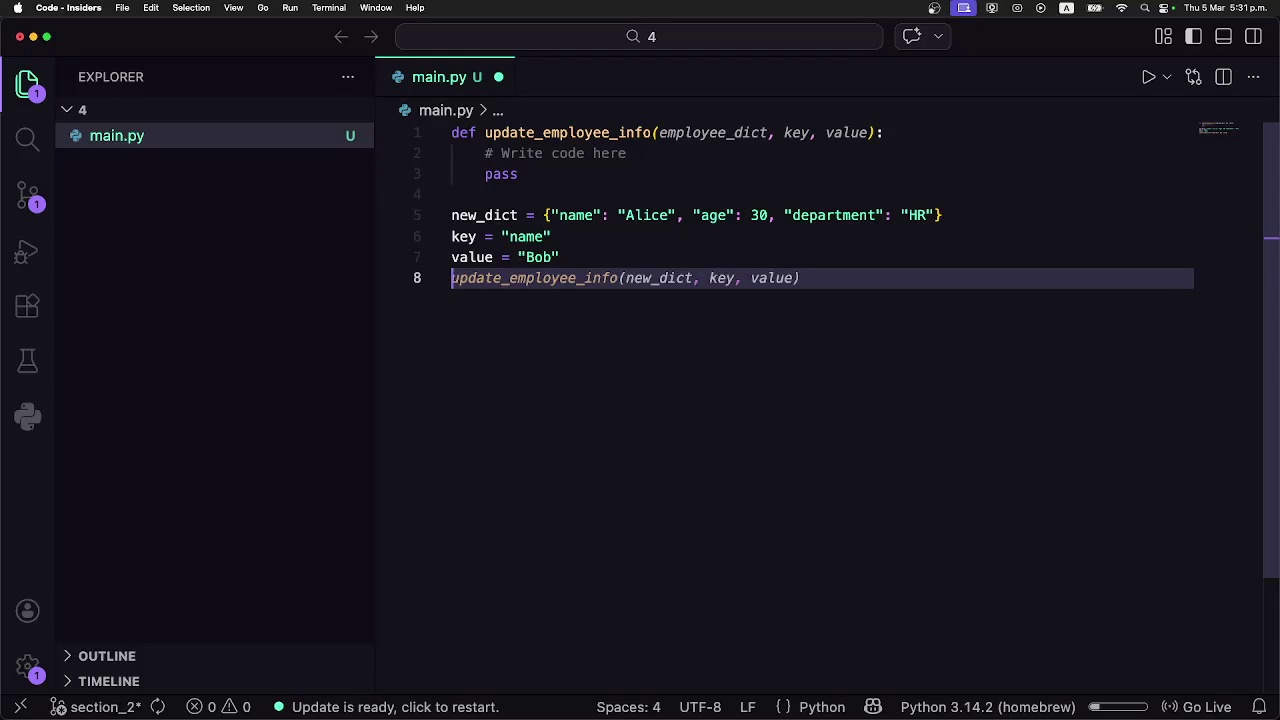
On line 8, set updated_dict = update_employee_info(new_dict, key, value) and add print(updated_dict).
type("n")
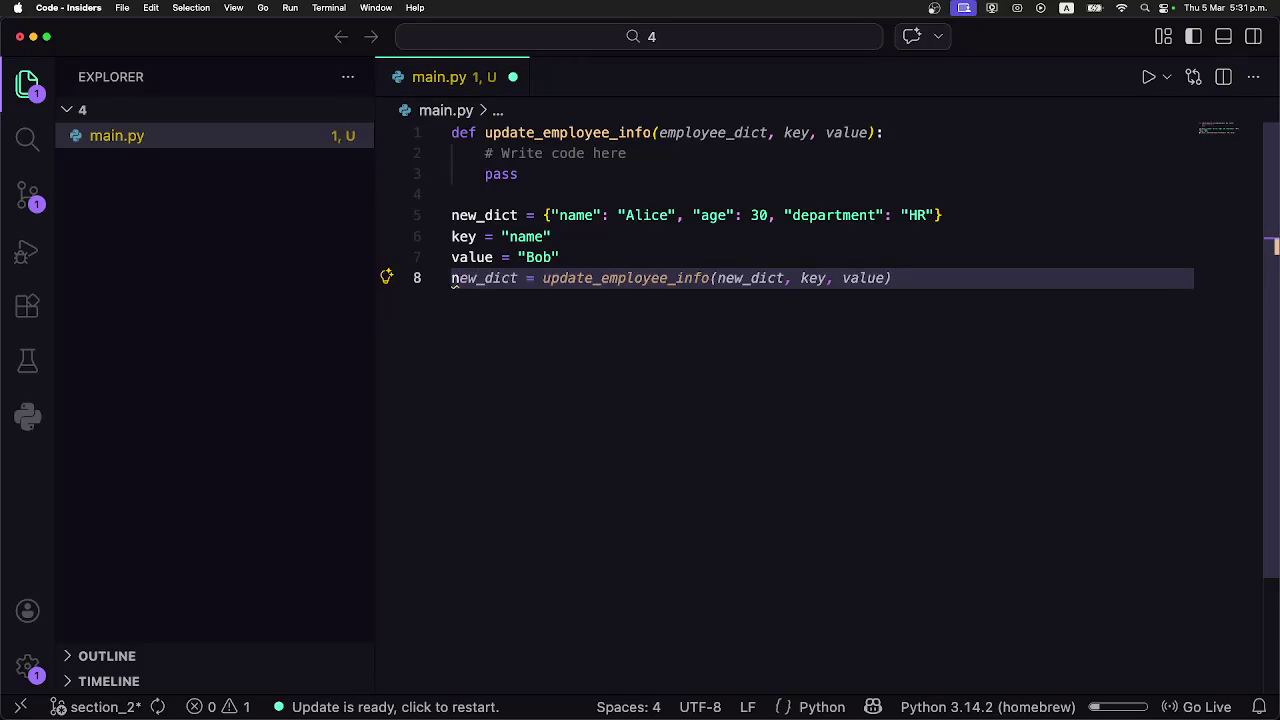
key("BackSpace")
type("upd")
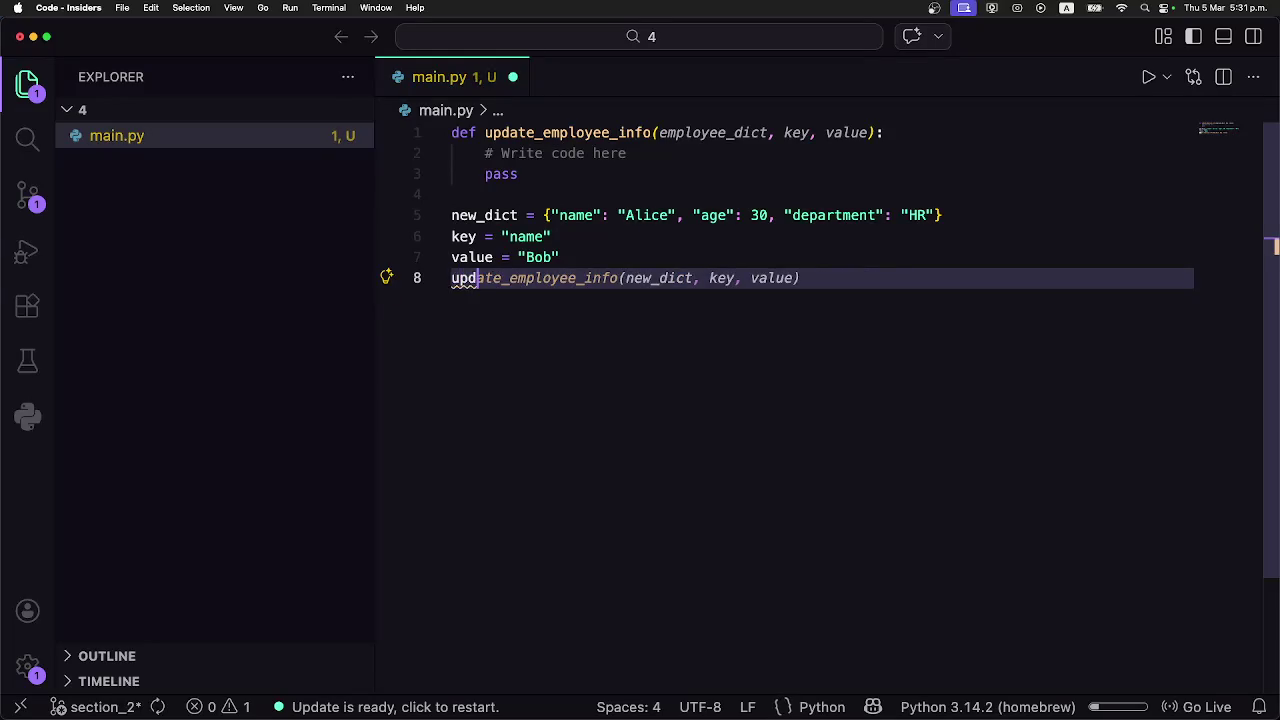
type("ated_dicy")
key("Left")
key("Delete")
type("t = update")
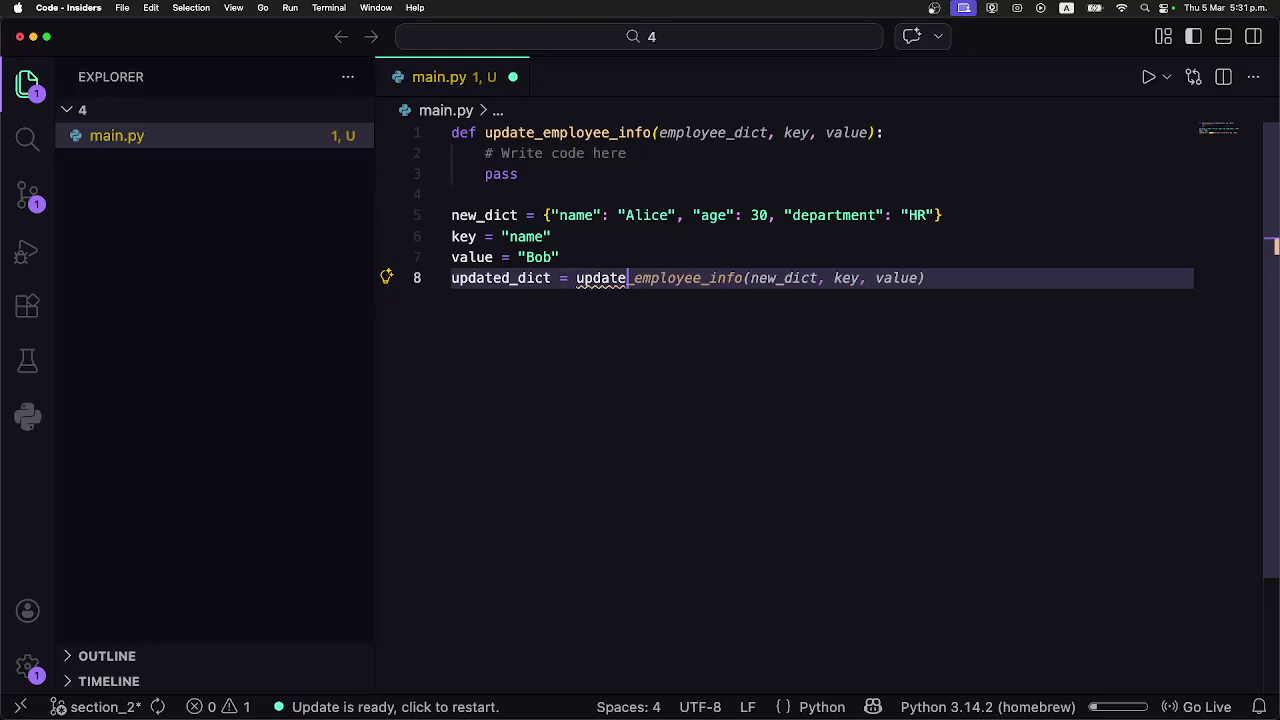
key("Tab")
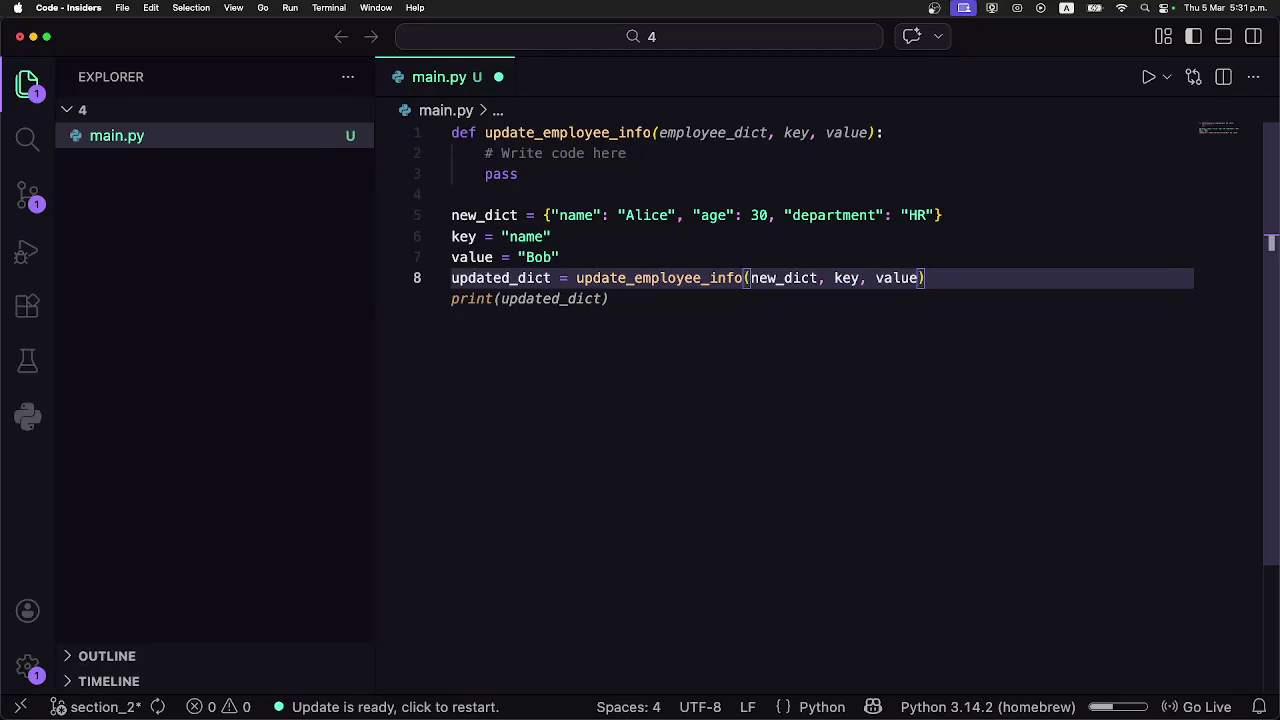
key("Tab")
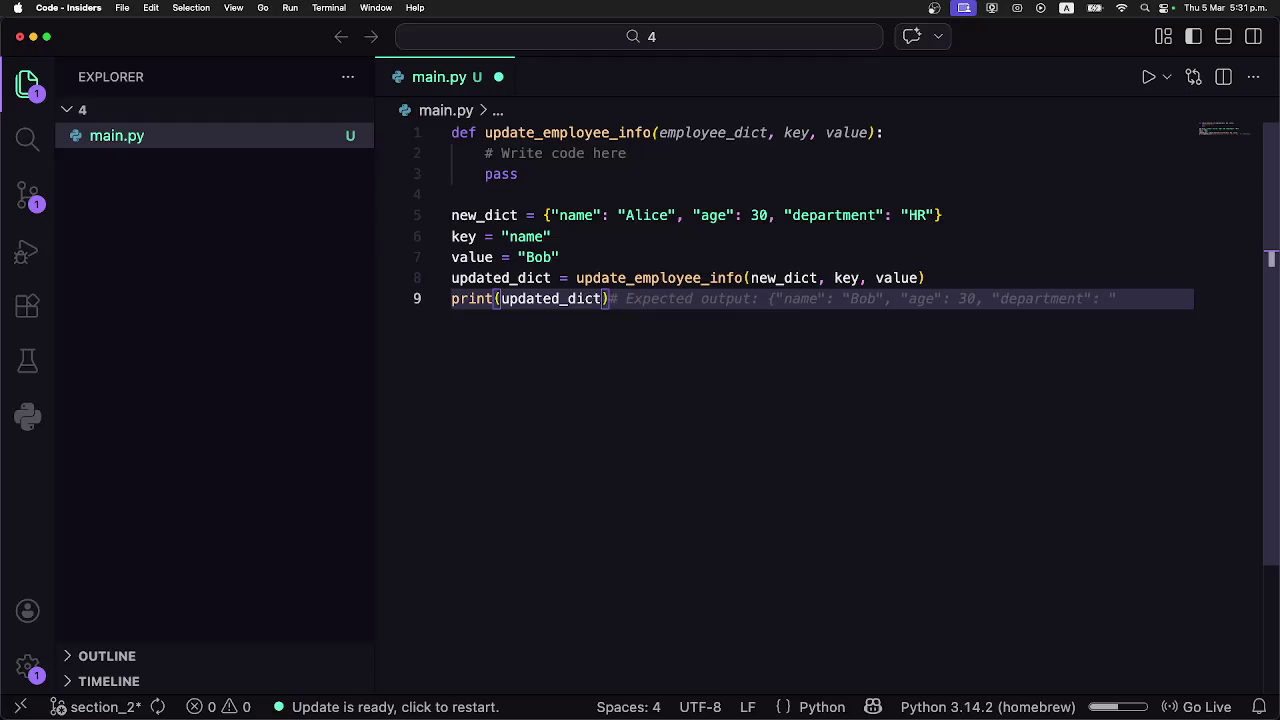
key("Up")
key("Up")
key("Up")
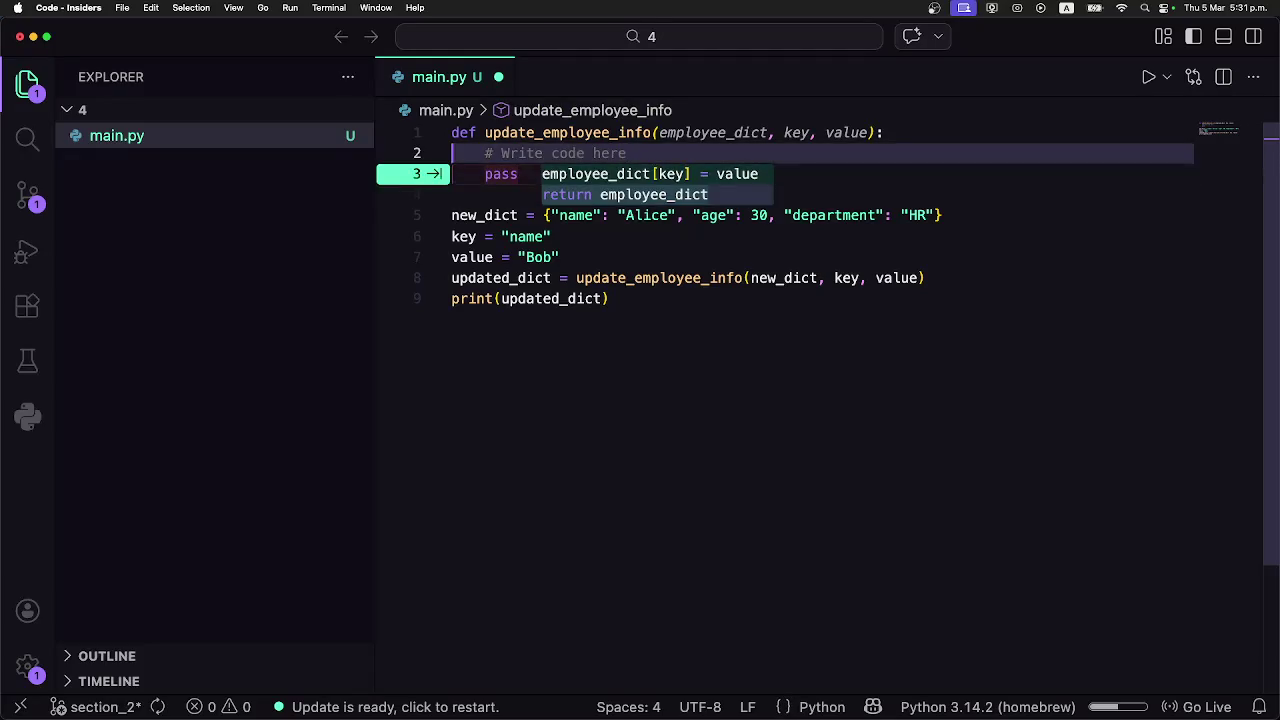
Add employee_dict[key] = value under the function comment and delete the pass line.
key("Up")
key("Down")
key("Right")
key("Right")
key("Right")
key("Right")
key("Right")
key("Right")
key("Return")
type("em")
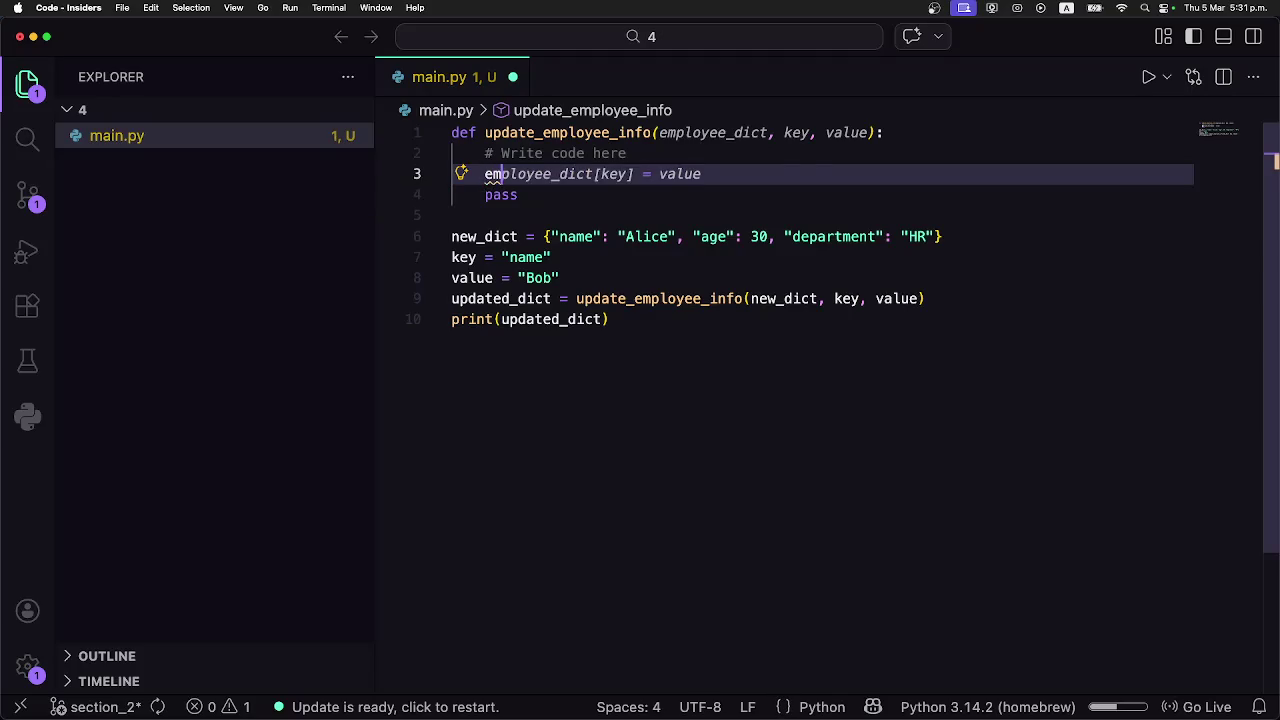
key("Tab")
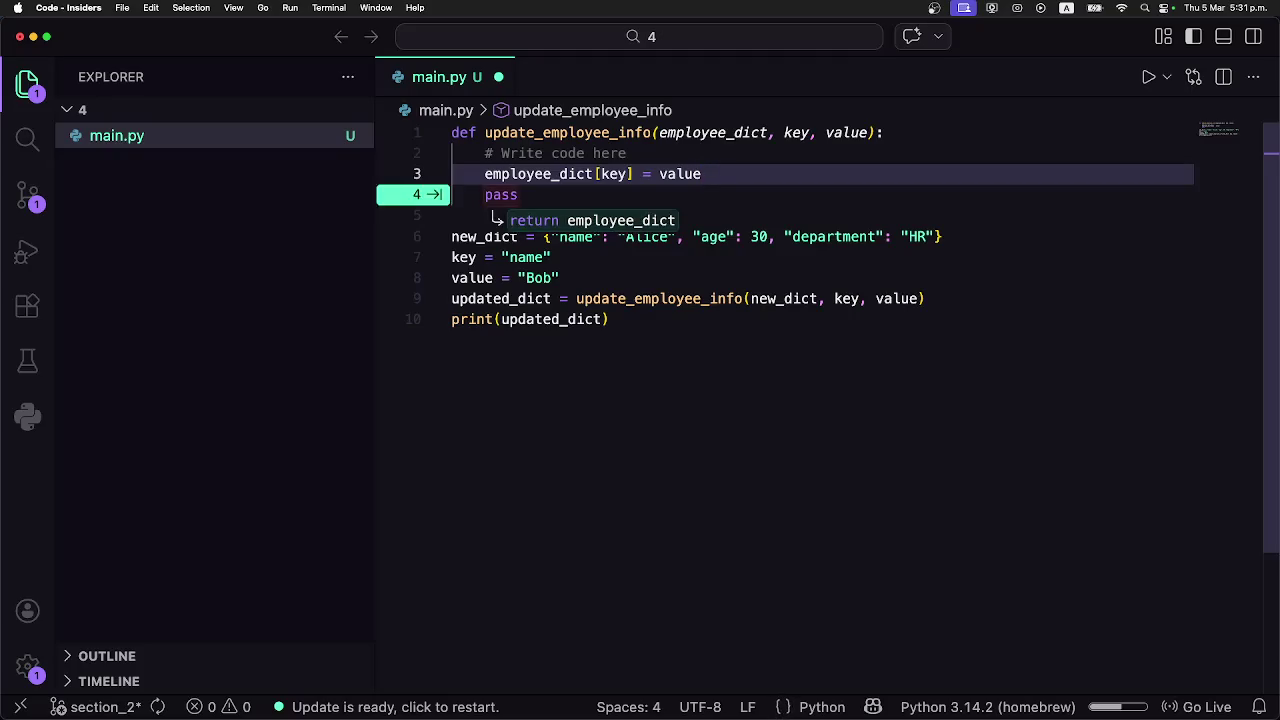
key("Return")
key("Tab")
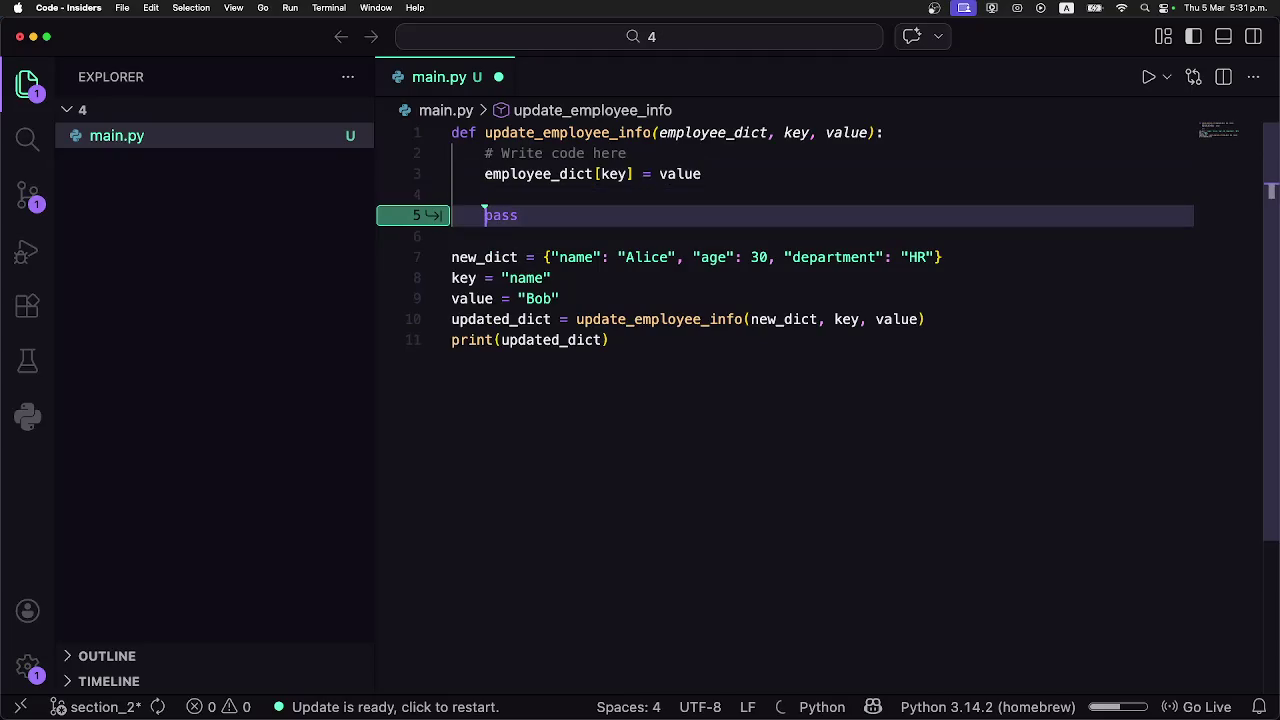
key("shift+Home")
key("BackSpace")
key("BackSpace")
key("BackSpace")
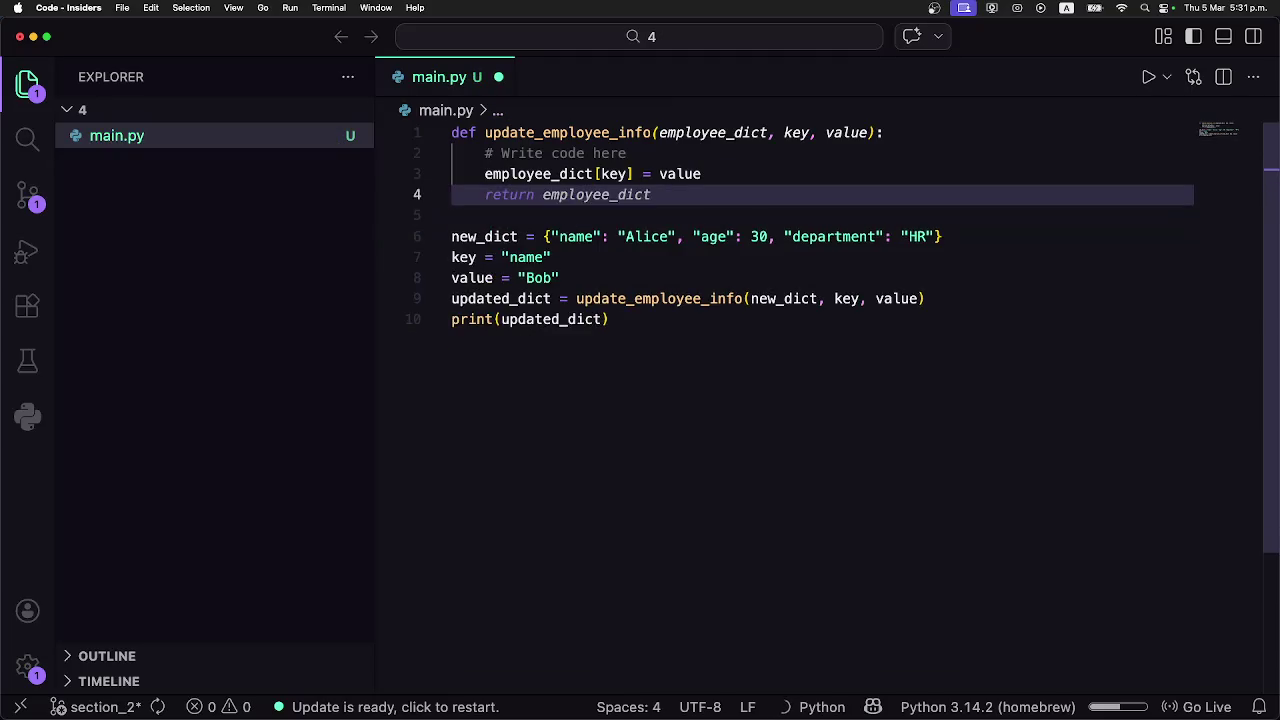
Replace the body with Copilot's version: copy employee_dict into updated_dict, assign the key, return updated_dict.
key("Up")
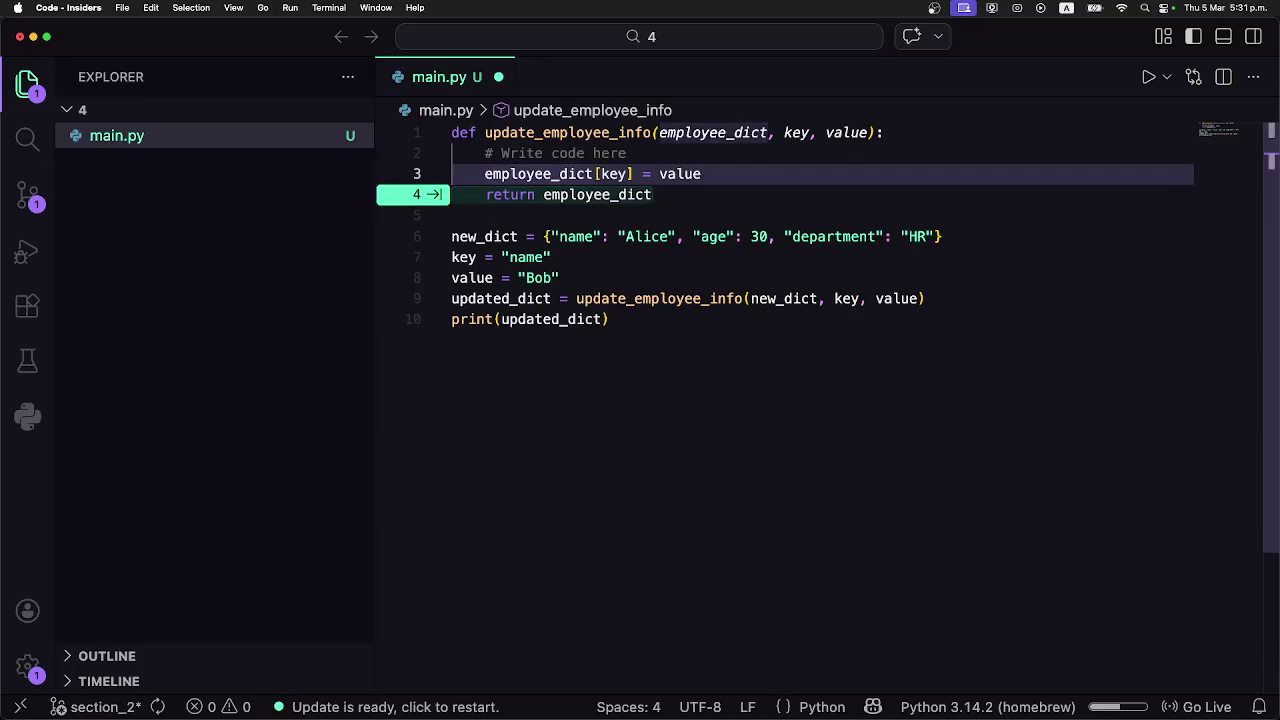
type("new_")
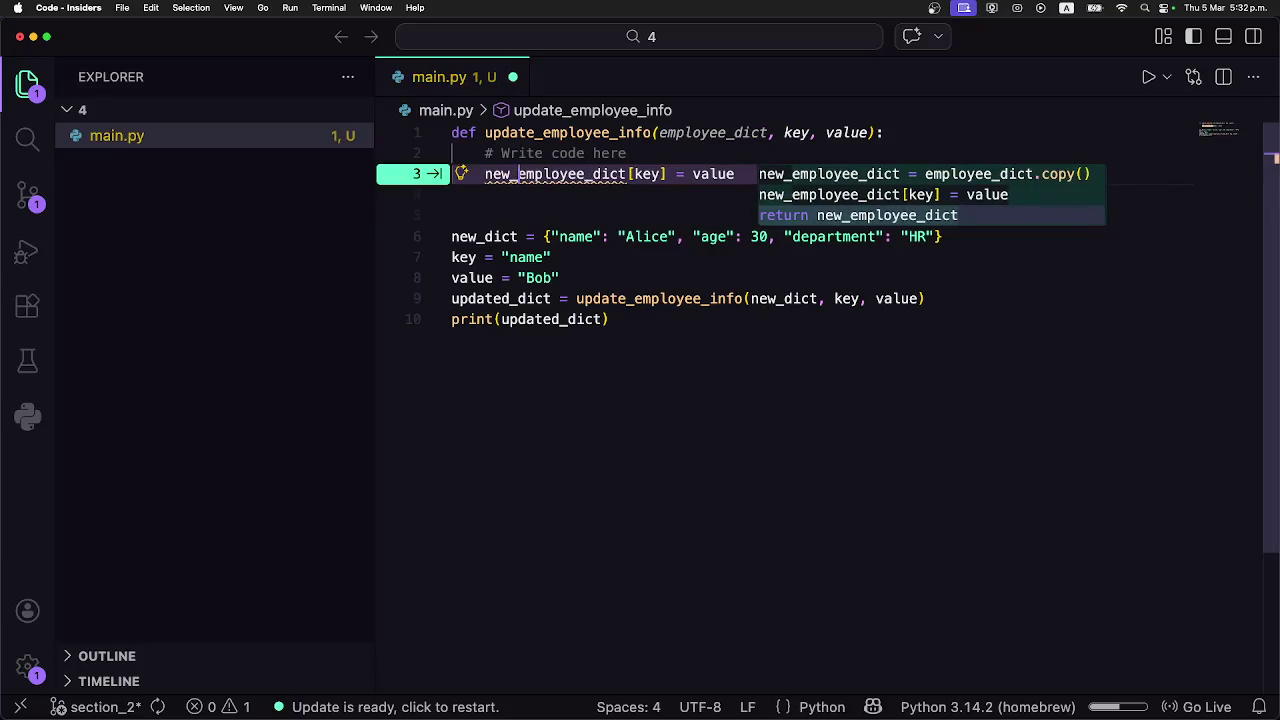
key("BackSpace")
key("BackSpace")
key("BackSpace")
type("updated_dic")
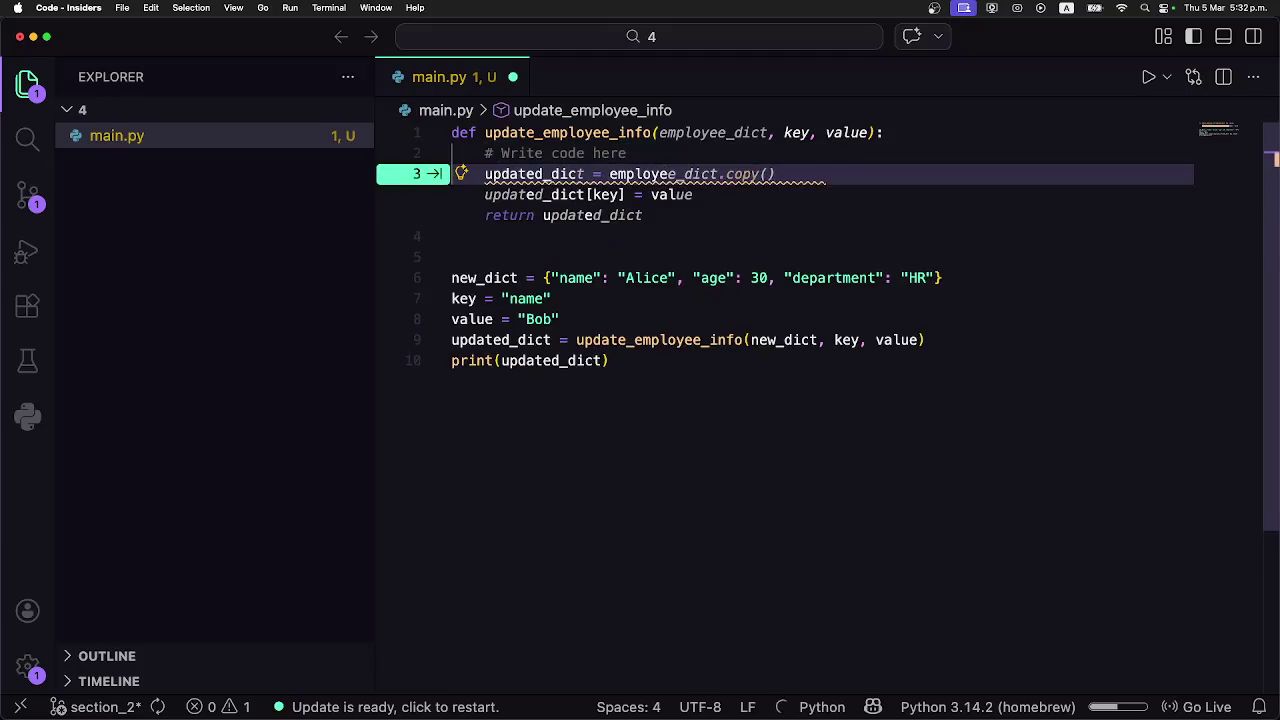
key("Tab")
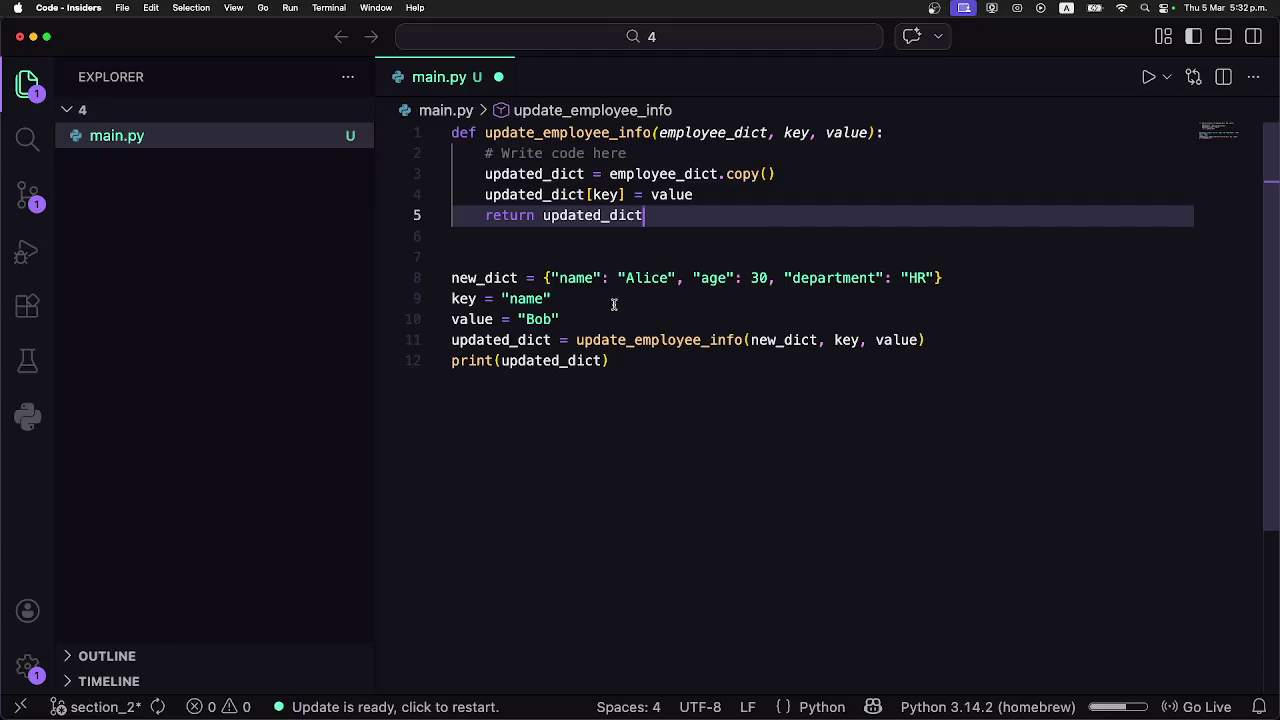
left_click(634, 358)
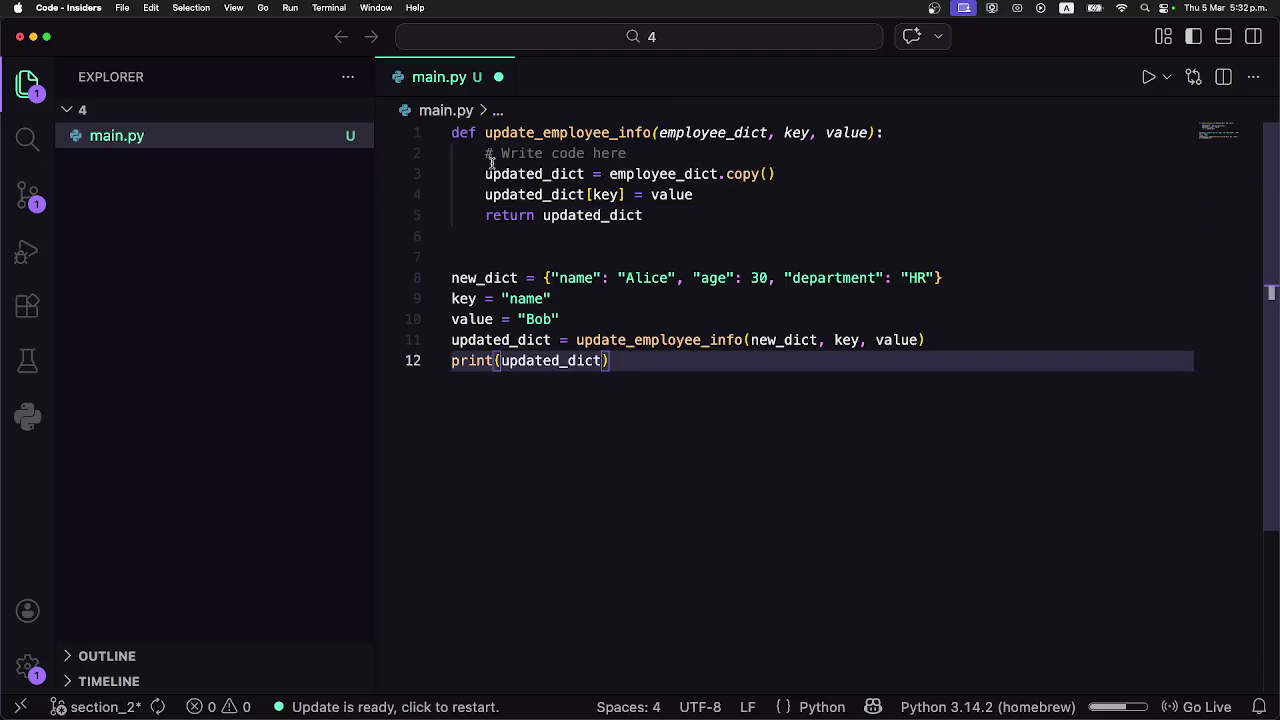
Run main.py in the integrated terminal to see the printed updated_dict.
left_click(1145, 78)
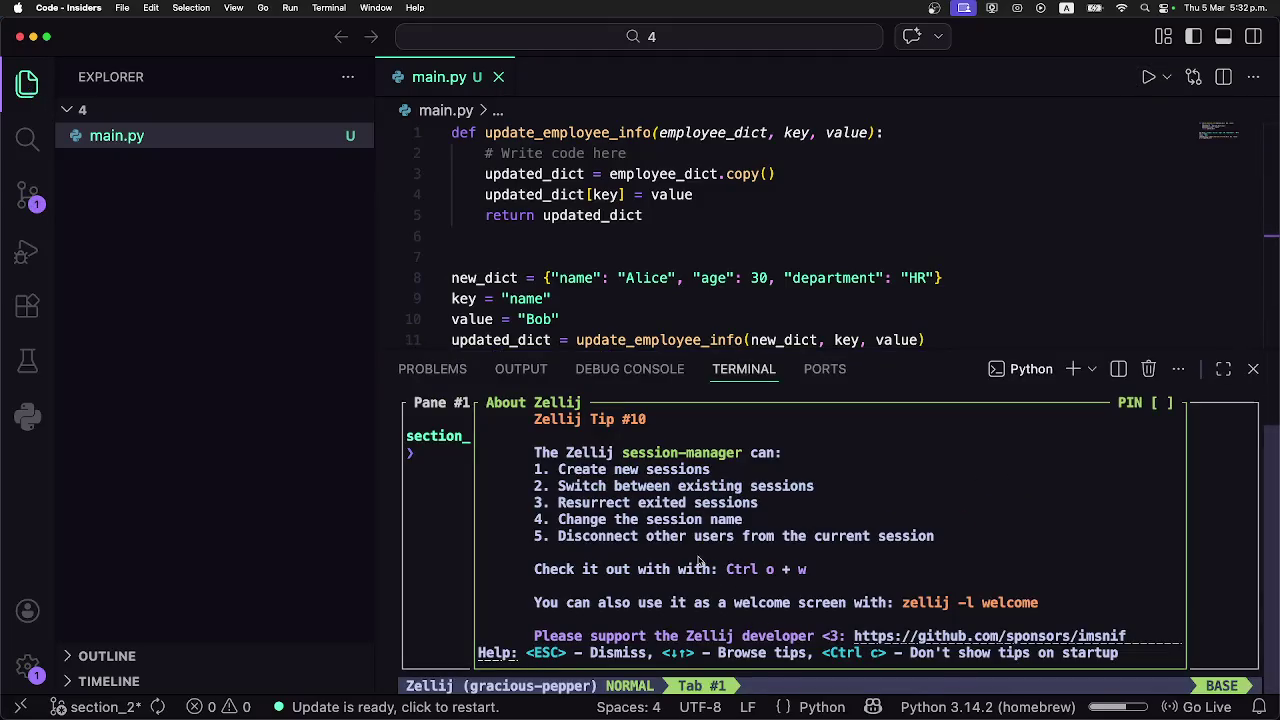
key("Escape")
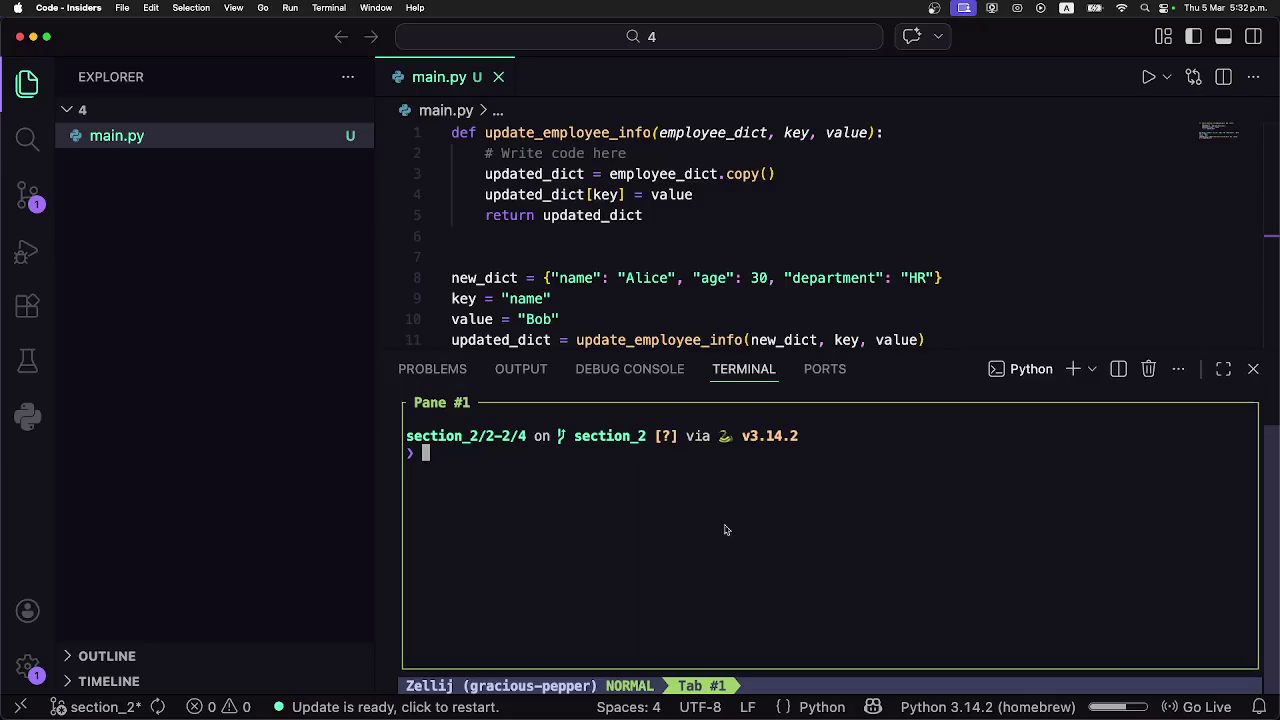
left_click(1253, 369)
left_click(1148, 77)
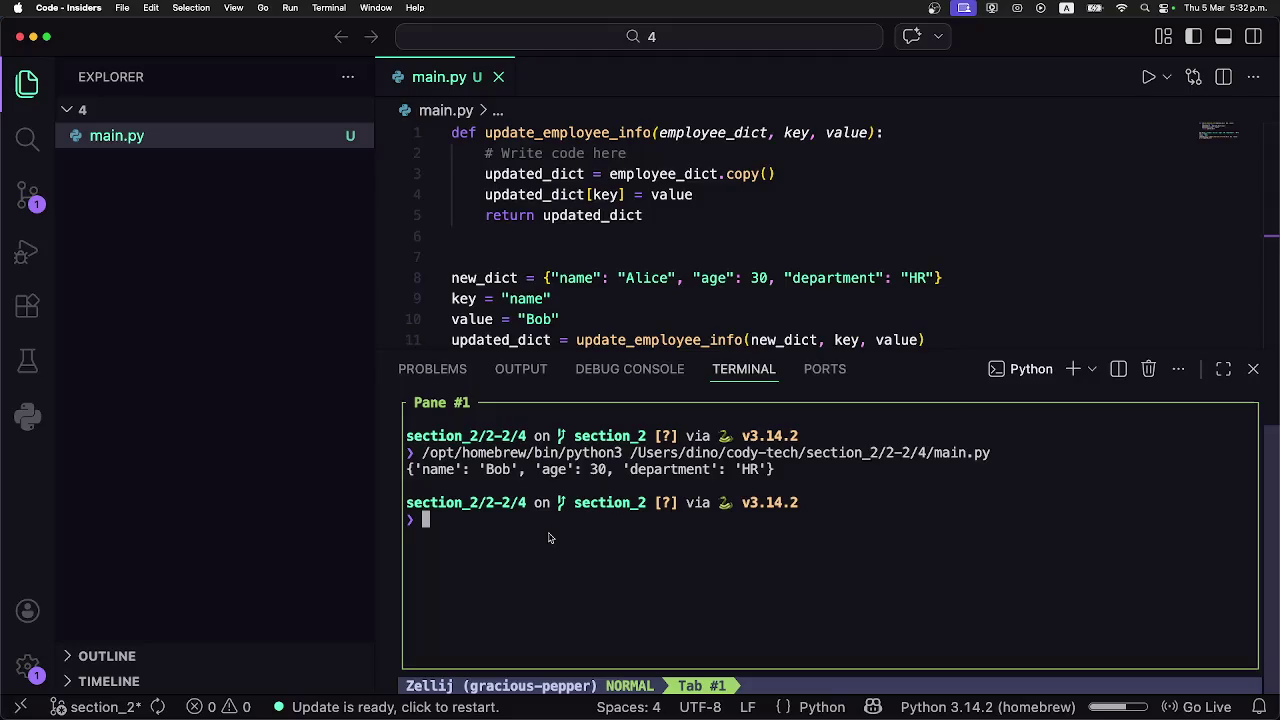
Exit the Zellij session, clear the terminal, and close the terminal panel.
type("exit")
key("Return")
type("clear")
key("Return")
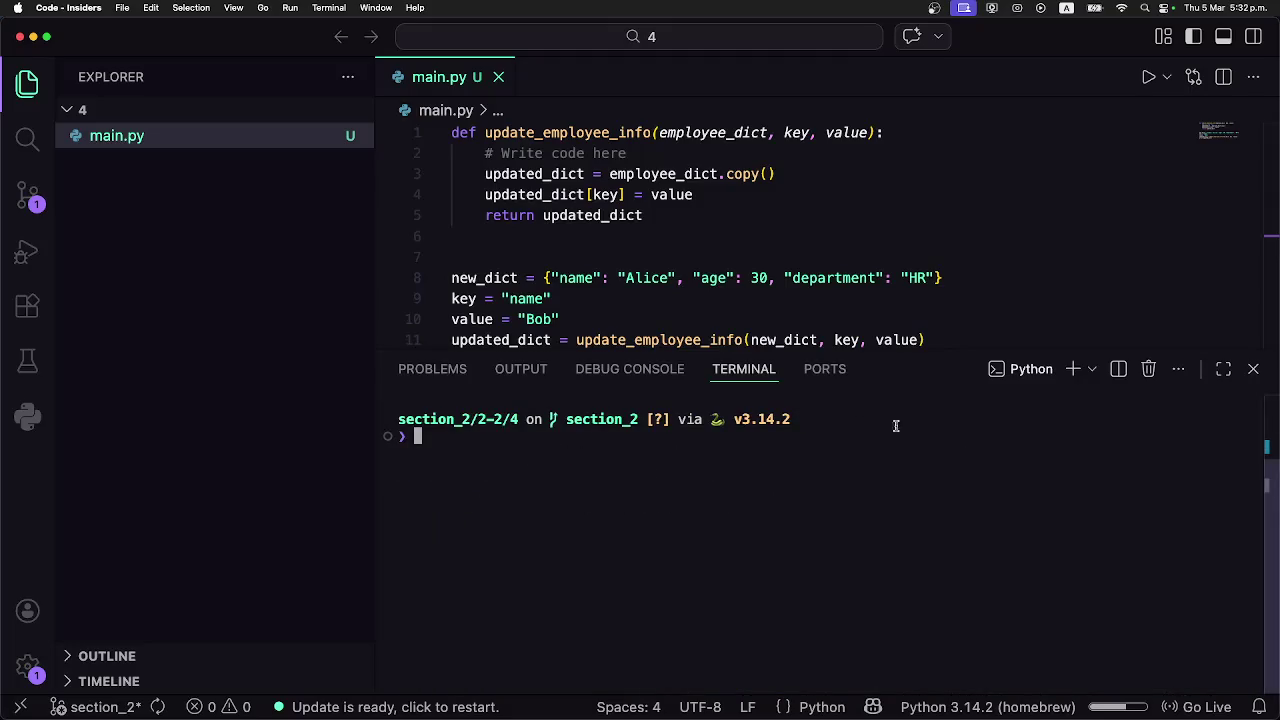
left_click(1256, 376)
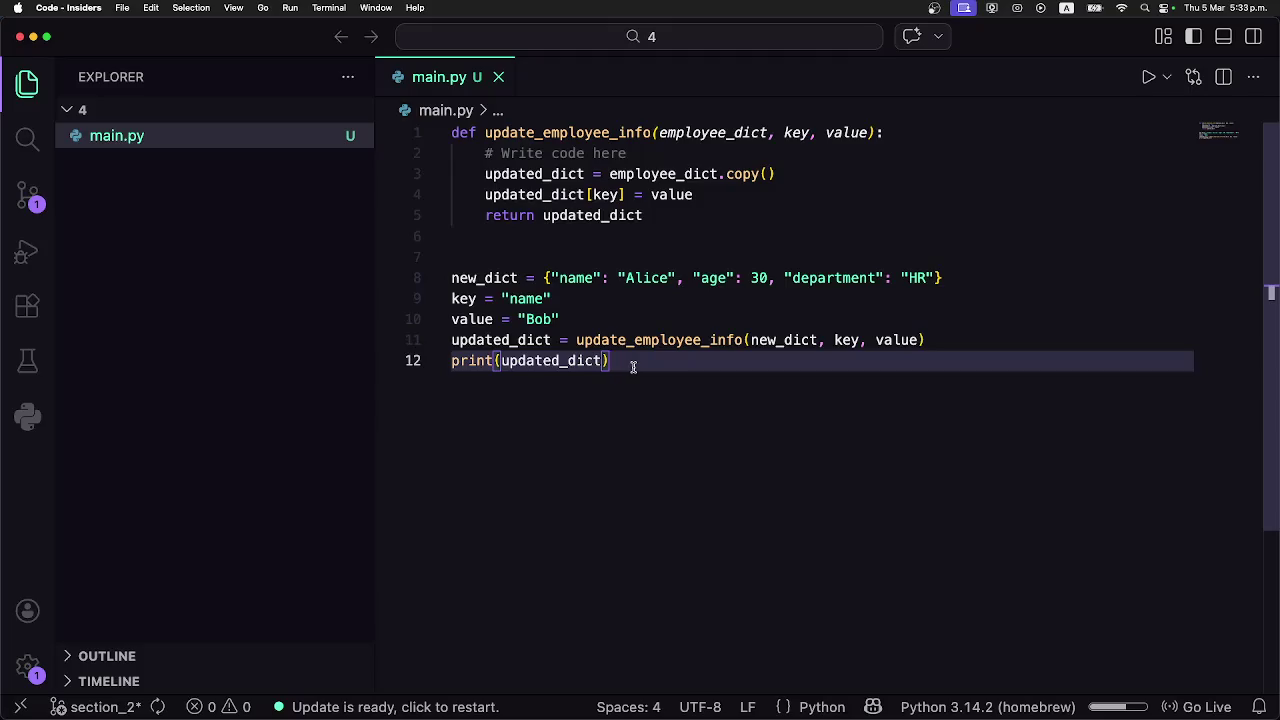
Restart VS Code Insiders to apply its pending update, switching to Opera and back meanwhile.
left_click(424, 707)
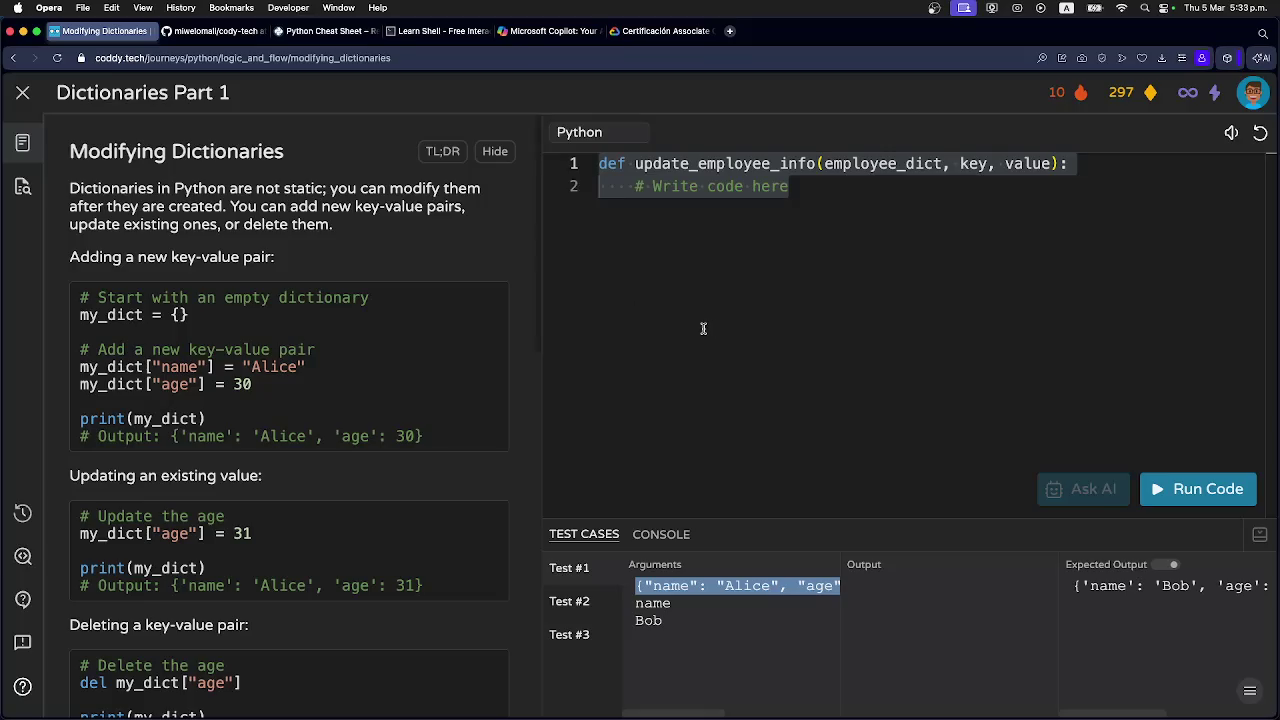
key("super+Tab")
key("super+Tab")
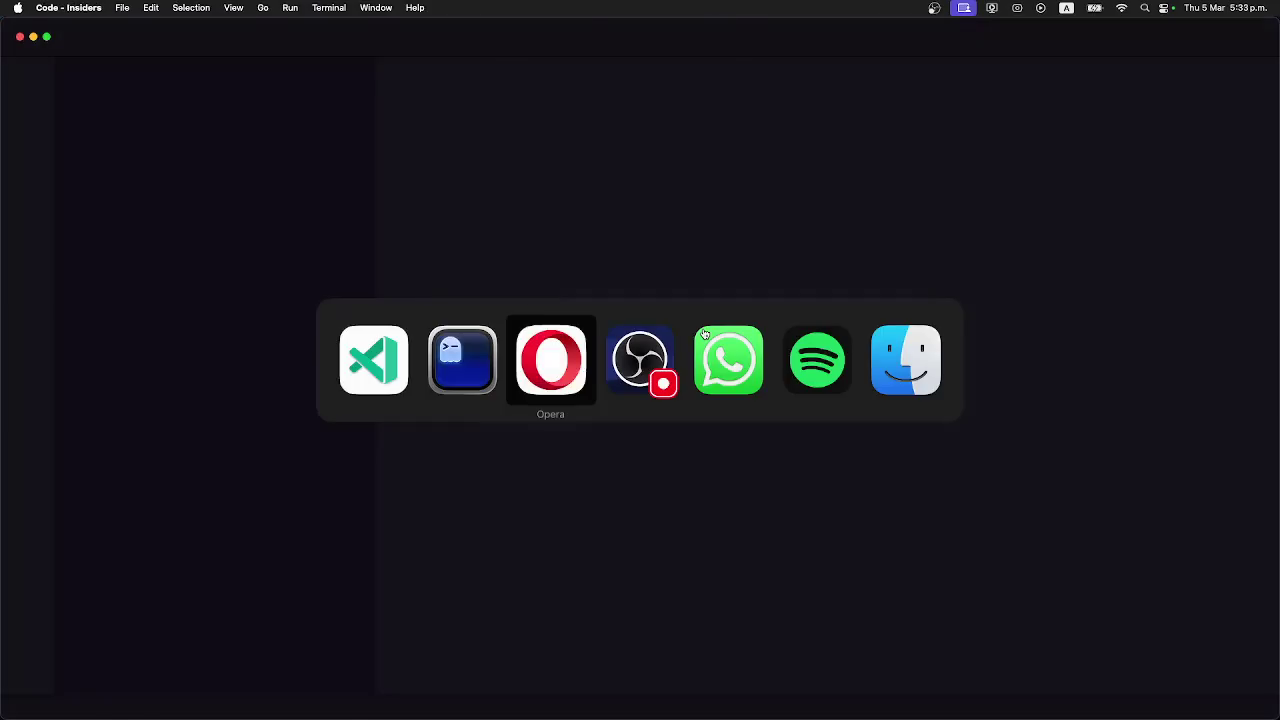
key("super+Tab")
key("super+Tab")
key("super+Tab")
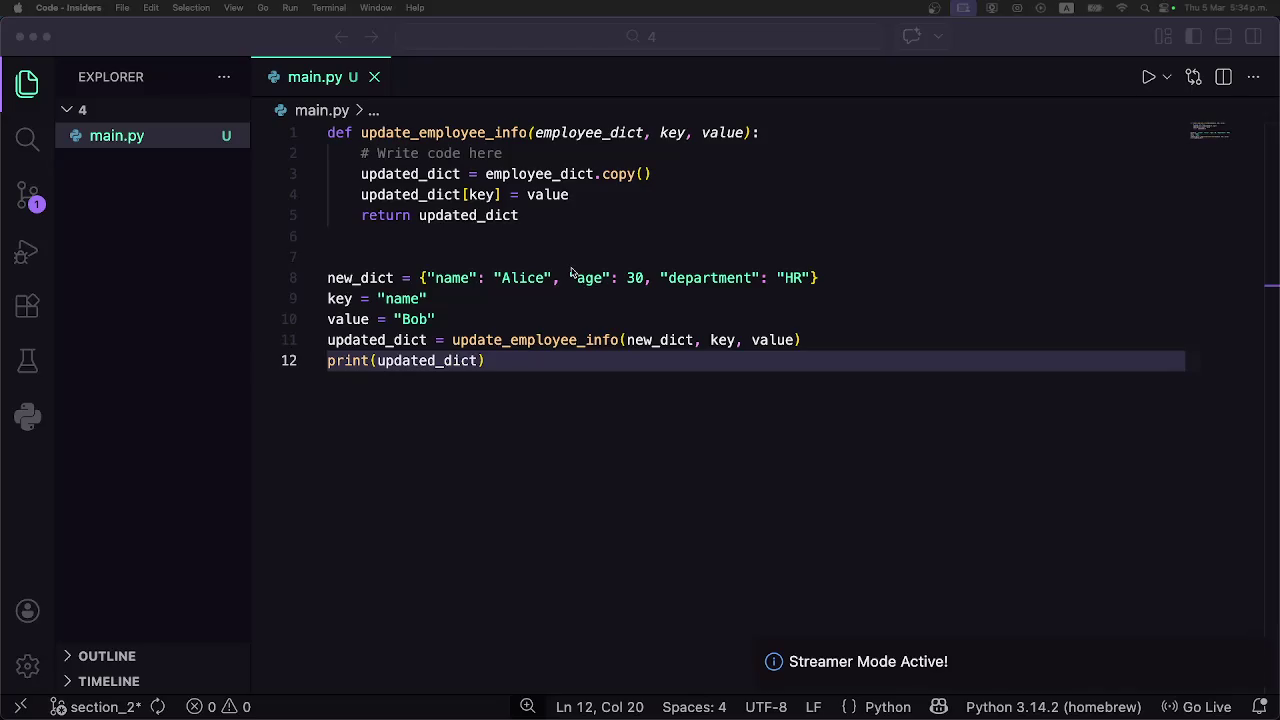
Dismiss the Streamer Mode notification in VS Code Insiders.
left_click(1197, 659)
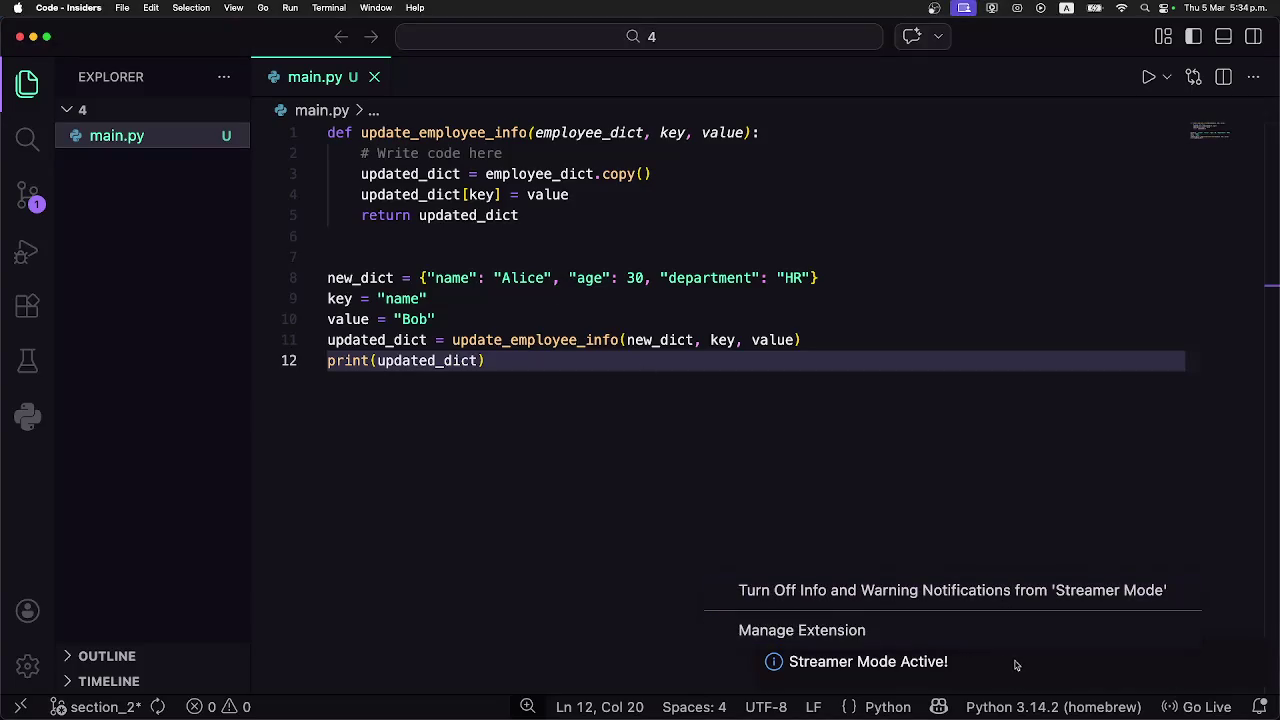
left_click(751, 477)
left_click(1249, 663)
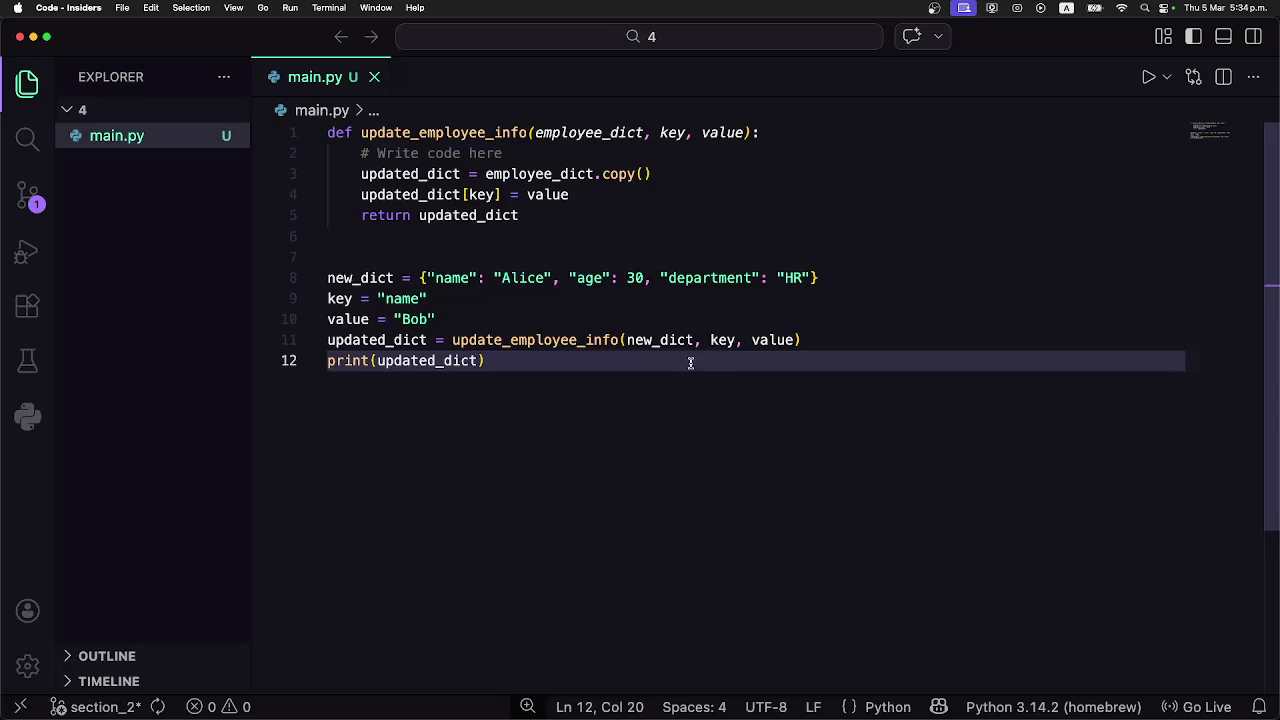
Select the update_employee_info function on lines 1–5 and copy it.
left_click(565, 321)
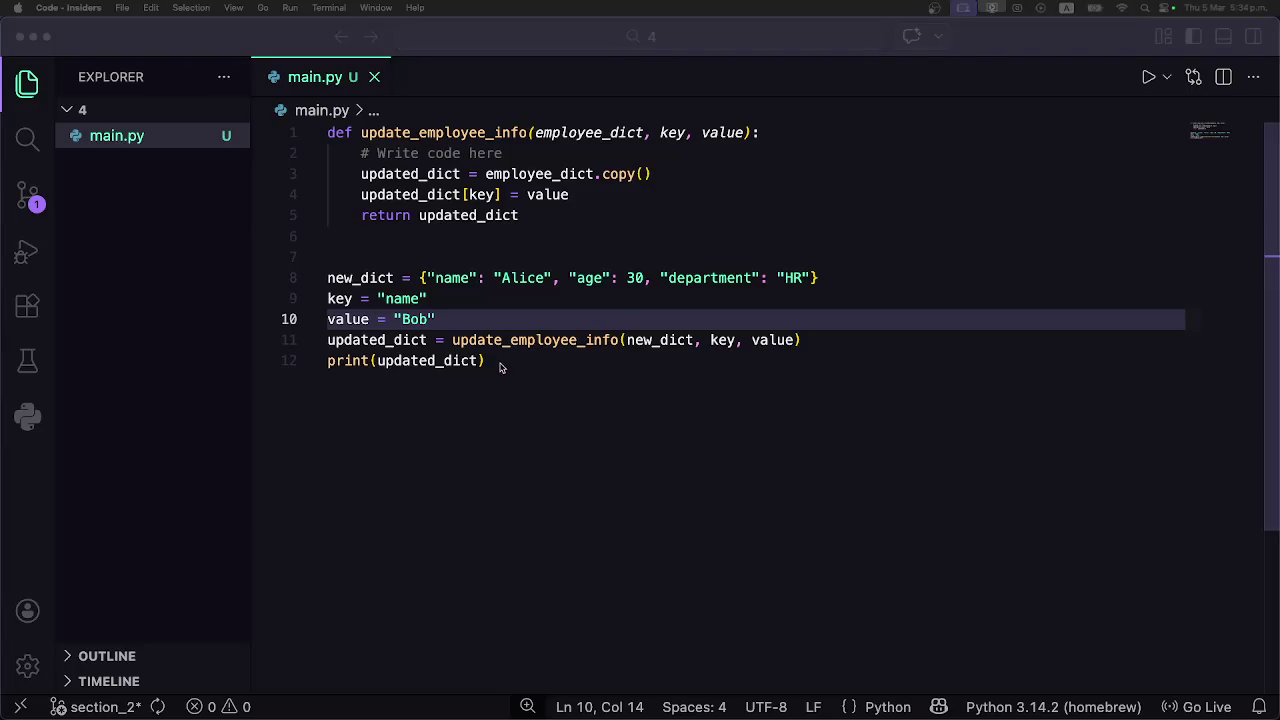
left_click(428, 340)
left_click(518, 368)
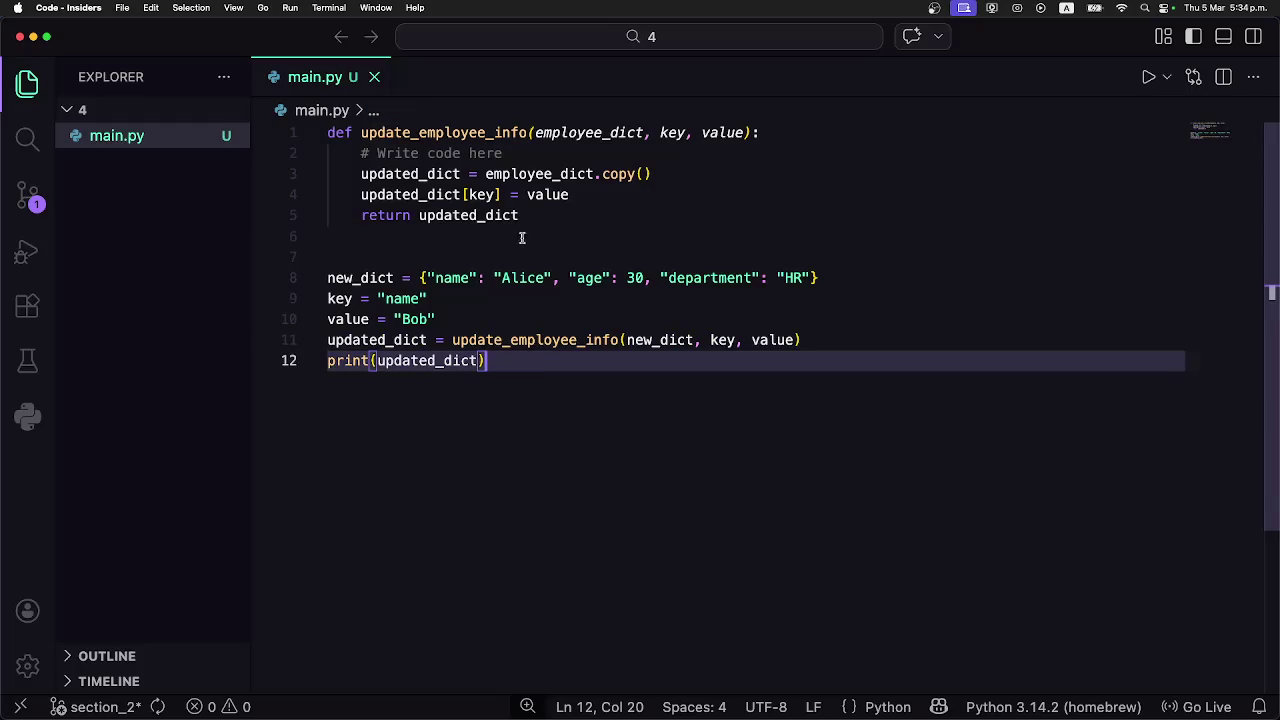
mouse_move(534, 213)
left_mouse_down()
mouse_move(357, 166)
mouse_move(325, 132)
left_mouse_up()
key("ctrl+c")
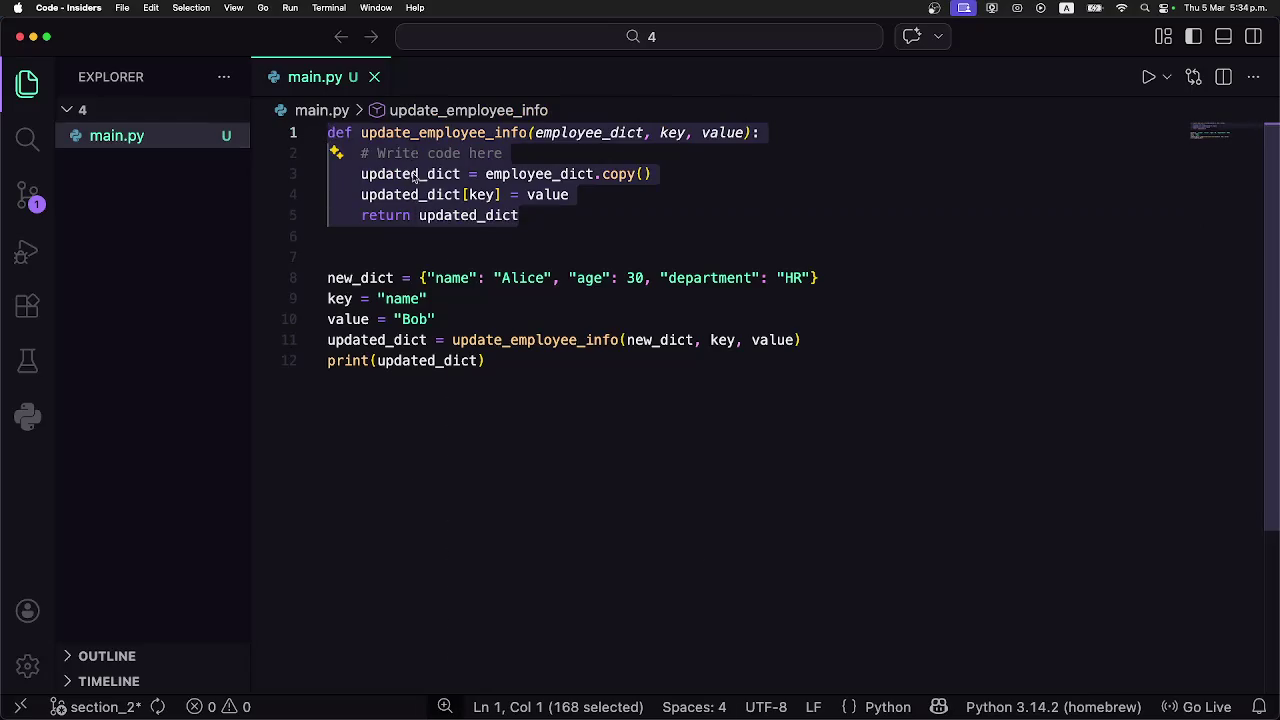
right_click(413, 174)
left_click(530, 650)
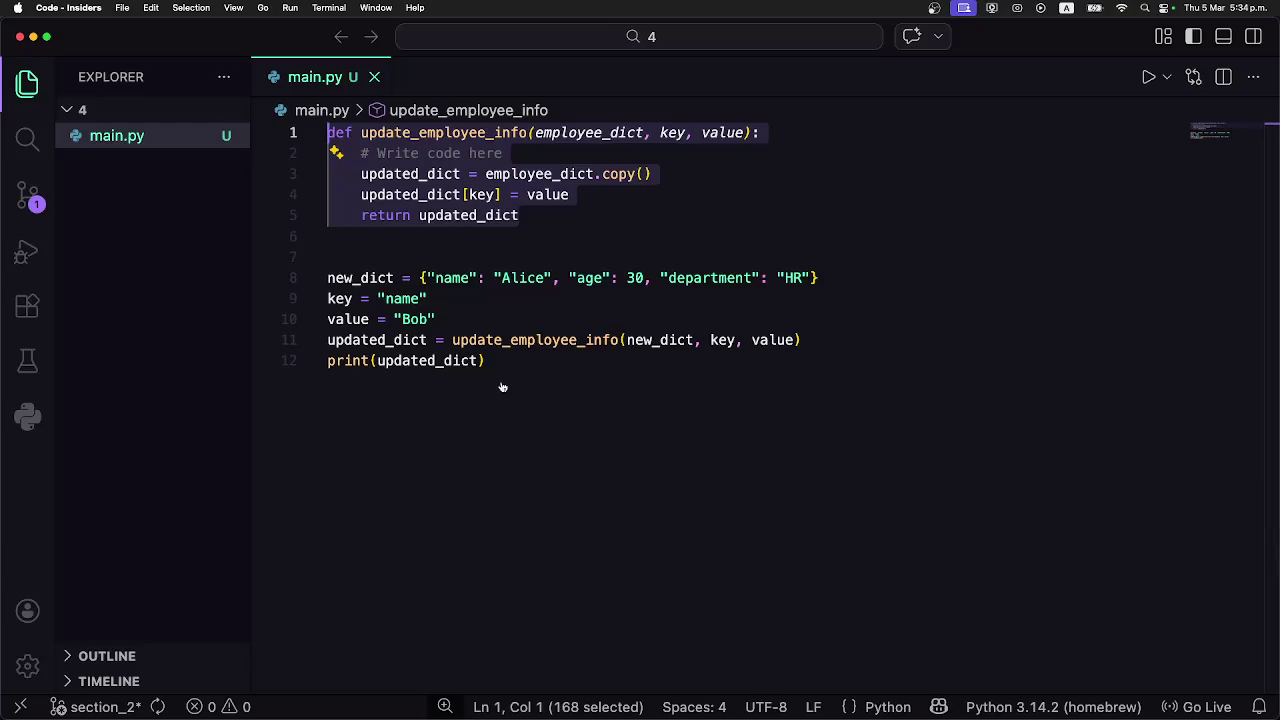
In the Coddy lesson, select all of the exercise's starter code.
key("super+Tab")
double_click(788, 186)
key("ctrl+a")
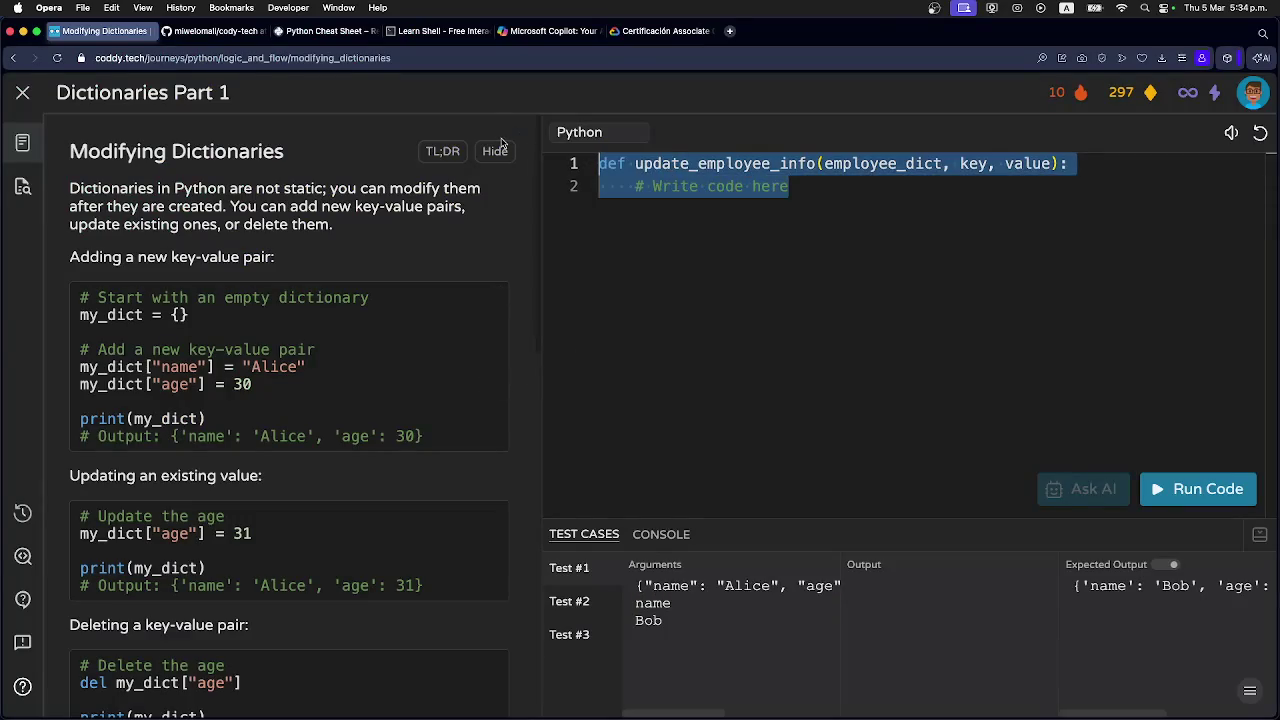
Paste the copied function into Coddy, run it with all three tests passing, and request an analysis.
key("ctrl+v")
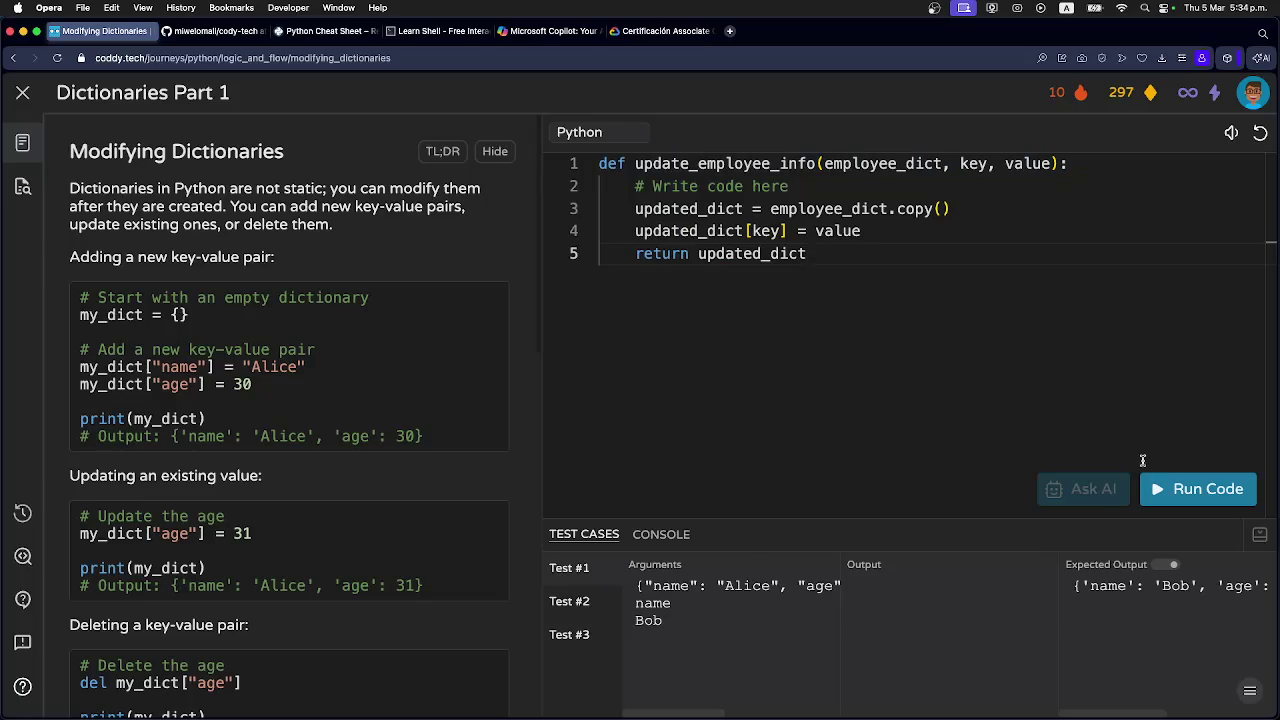
left_click(1172, 492)
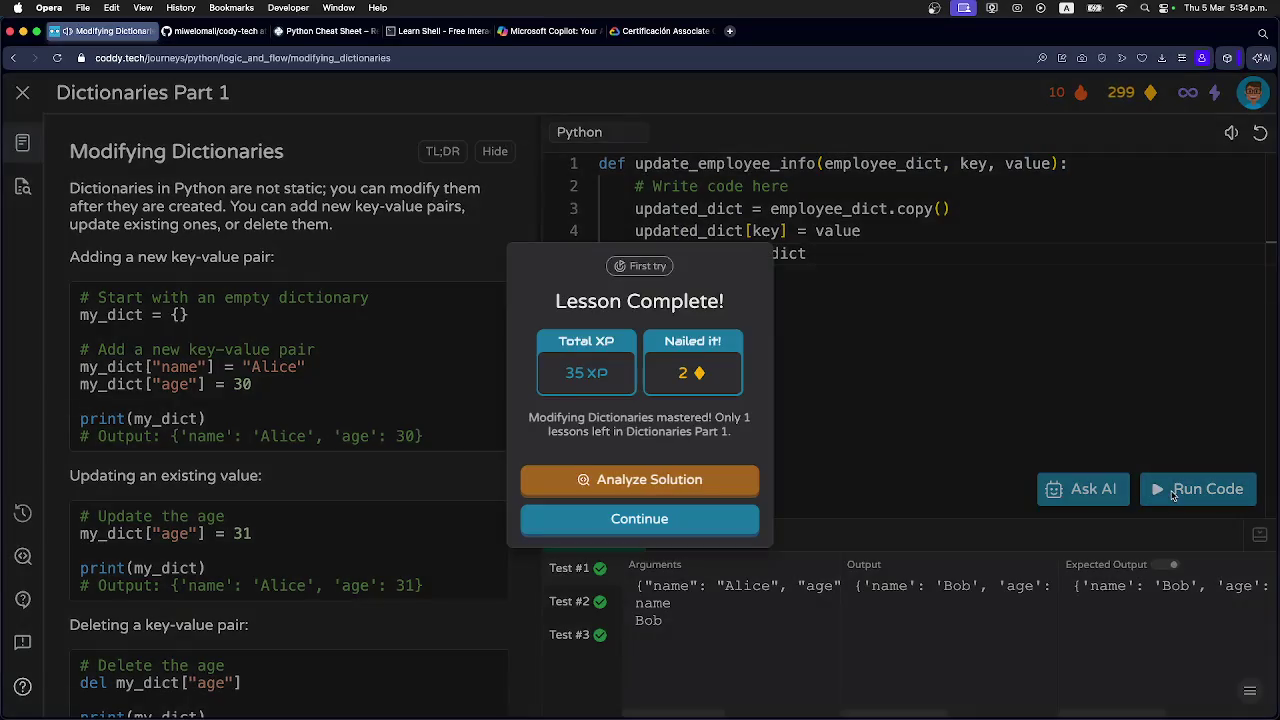
left_click(628, 479)
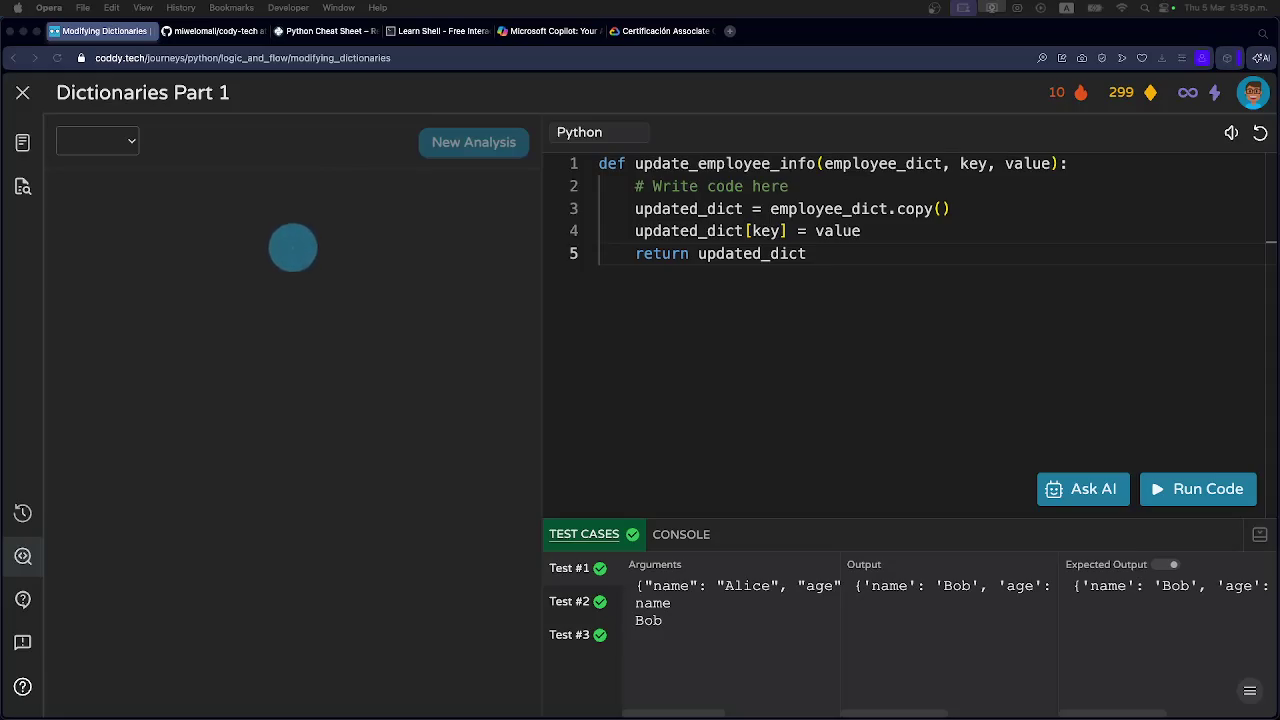
Open the Readability explanation for the analysis scoring the copy-based solution 5, Bad.
key("super+Tab")
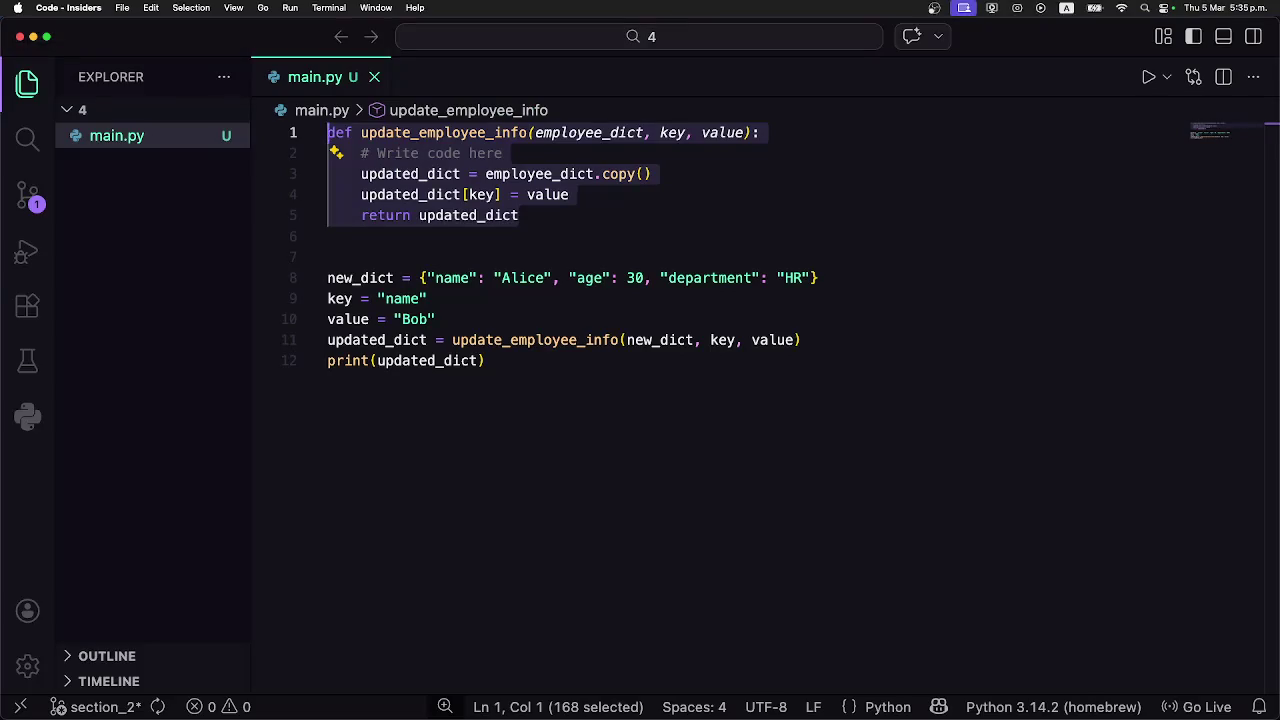
key("super+Tab")
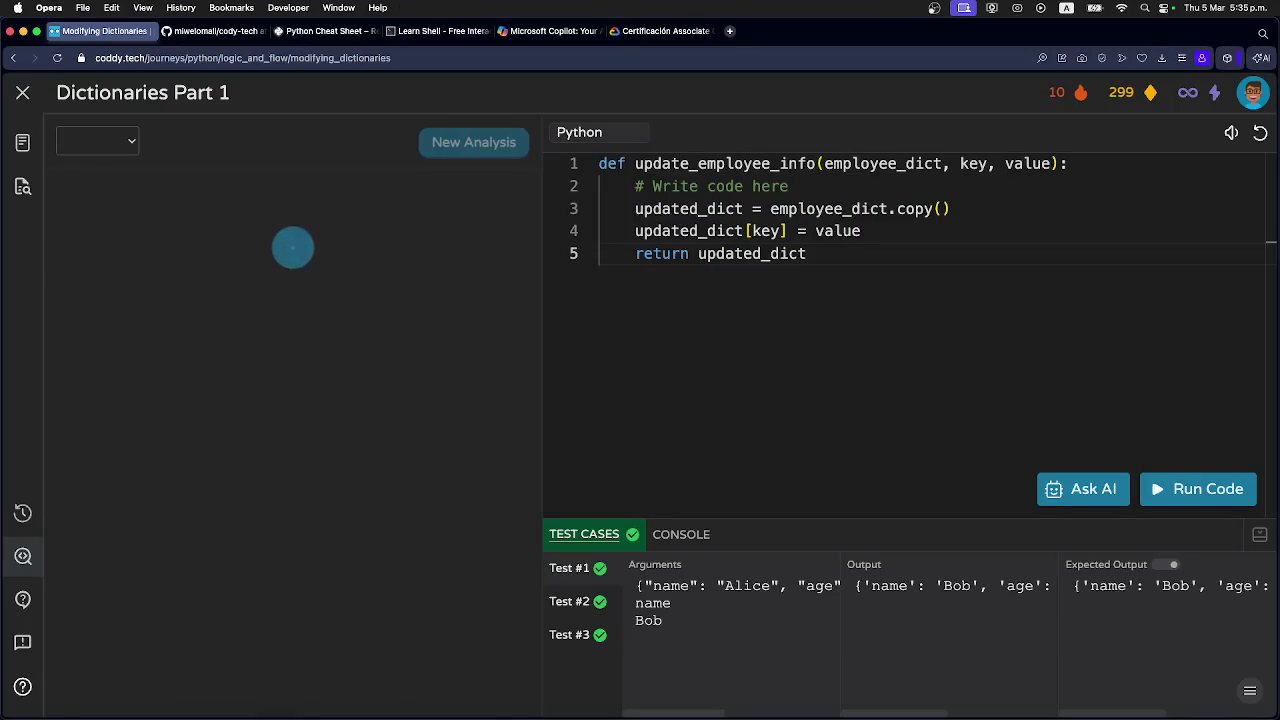
key("super+Tab")
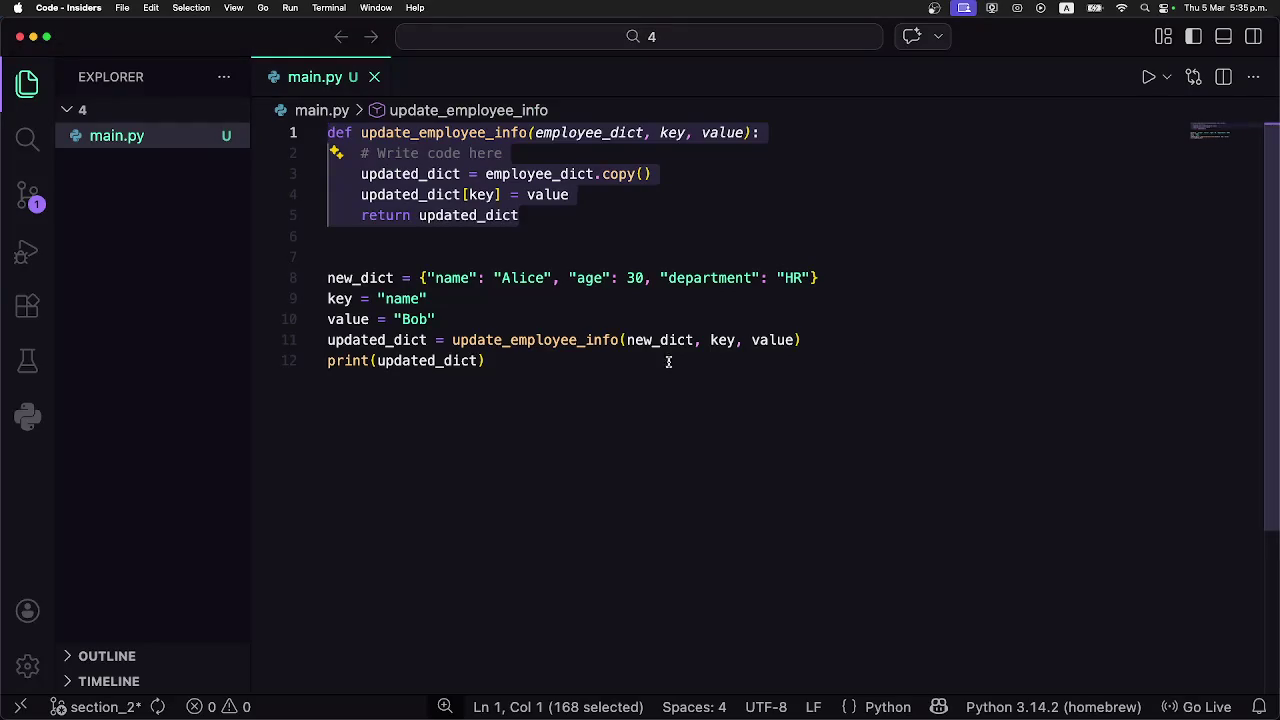
left_click(524, 352)
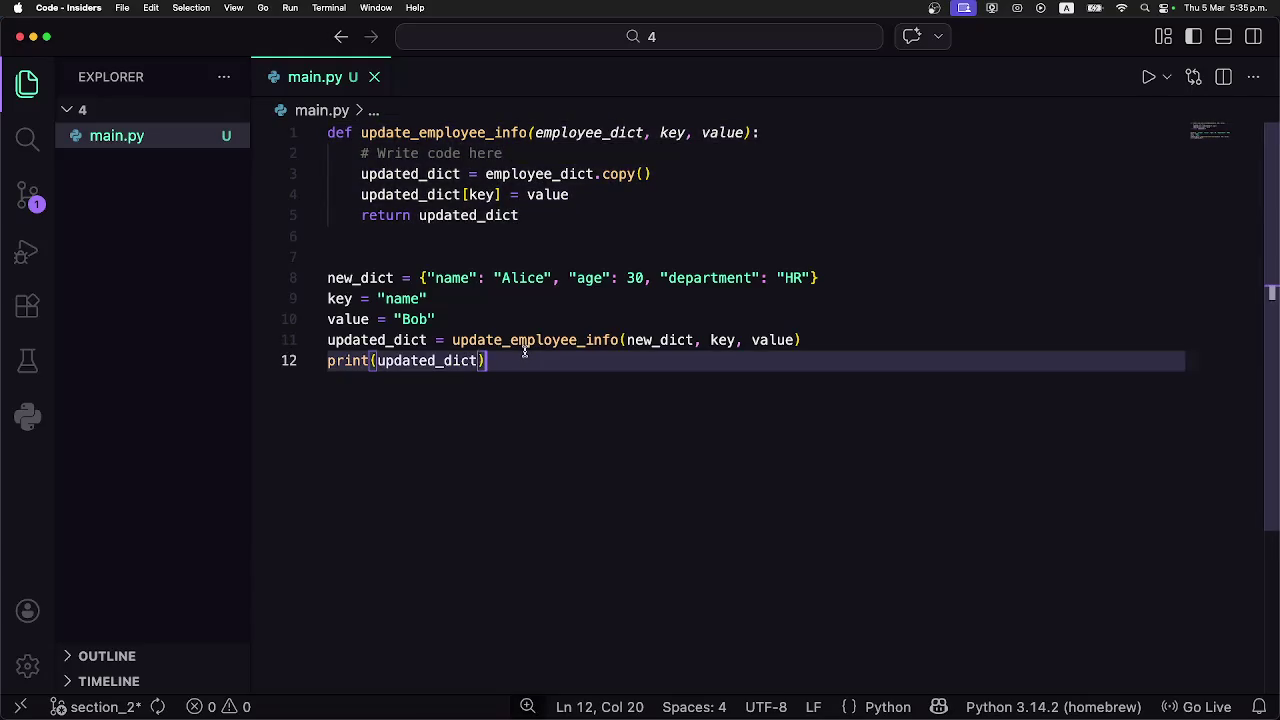
key("super+Tab")
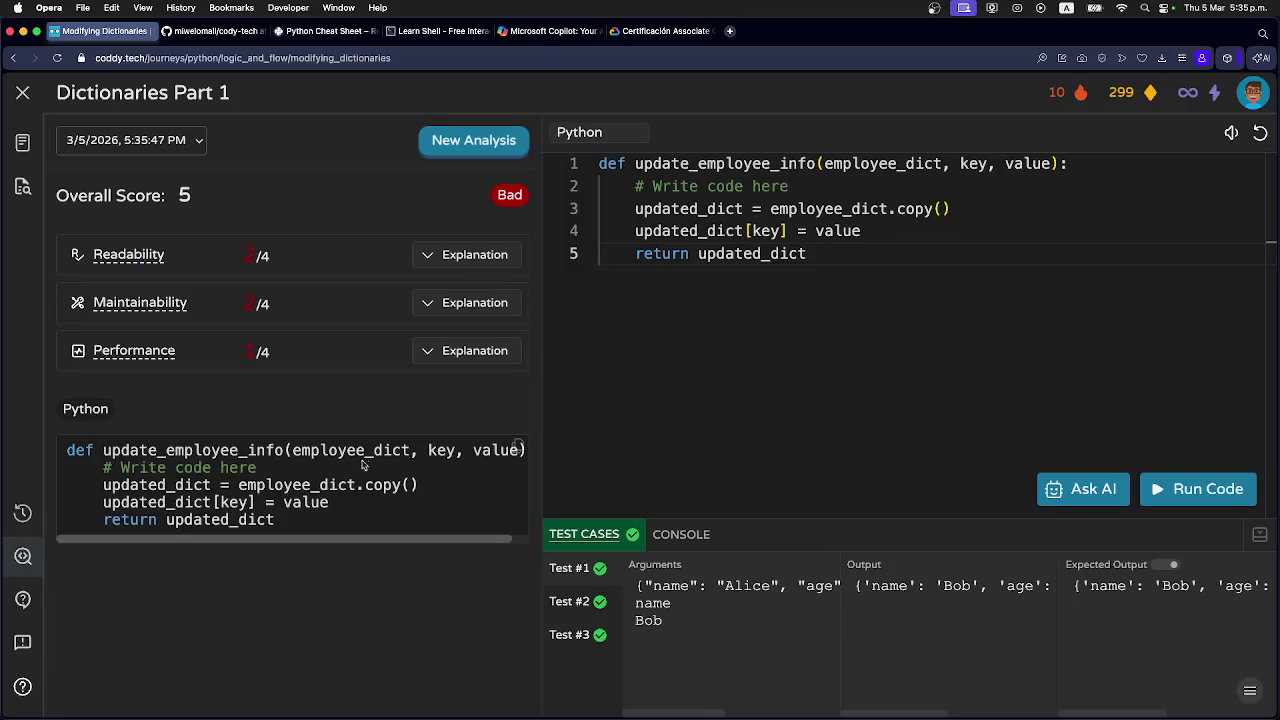
left_click(450, 257)
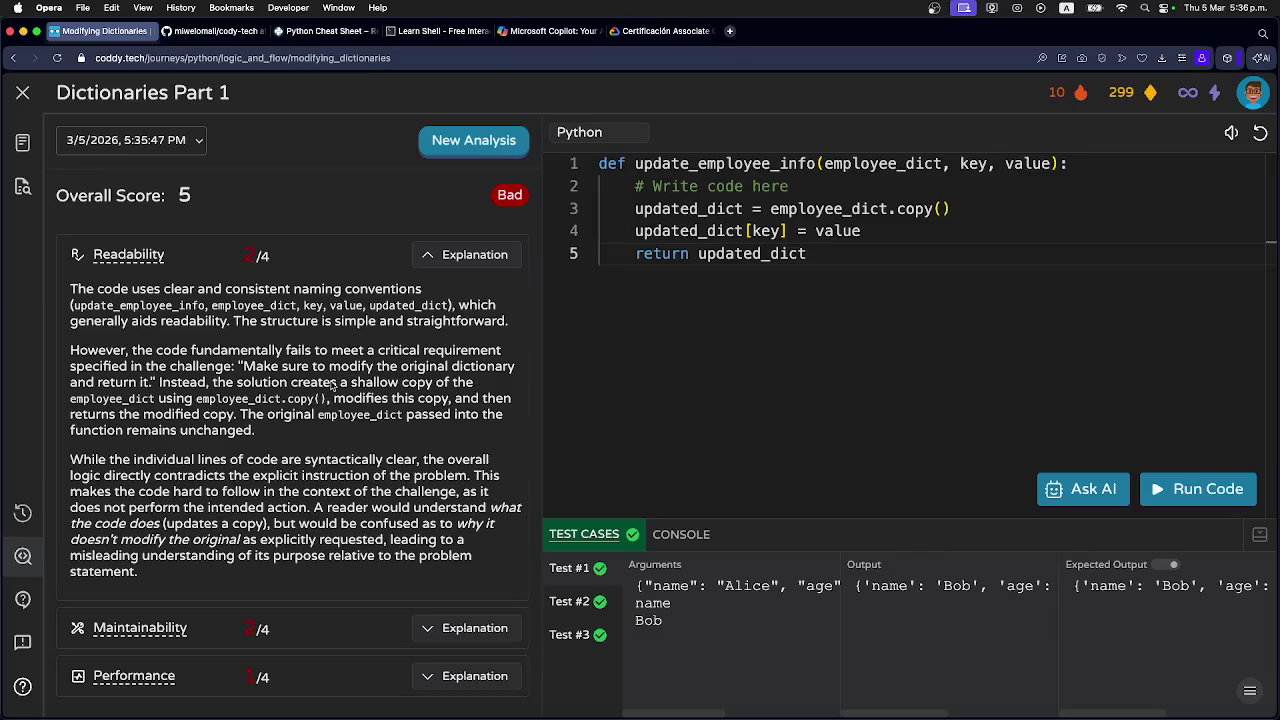
left_click(824, 257)
Delete the dictionary copy statement from line 3 of update_employee_info.
key("super+Tab")
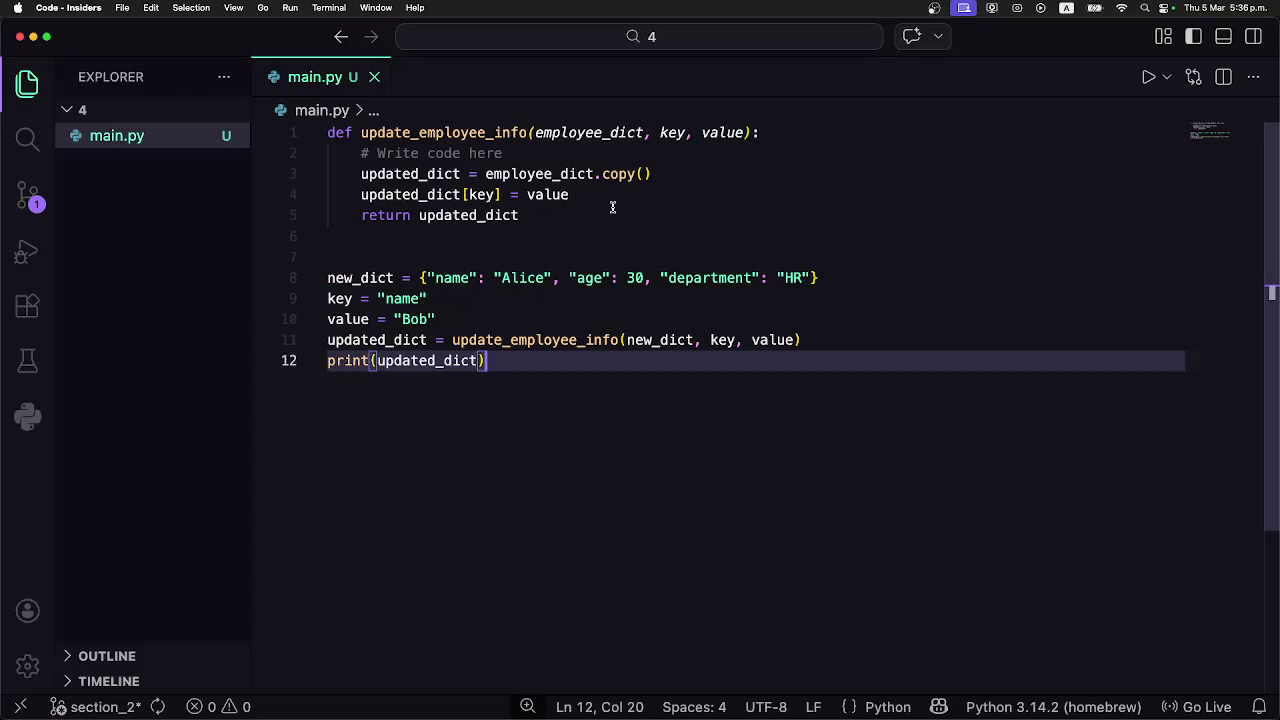
left_click(660, 173)
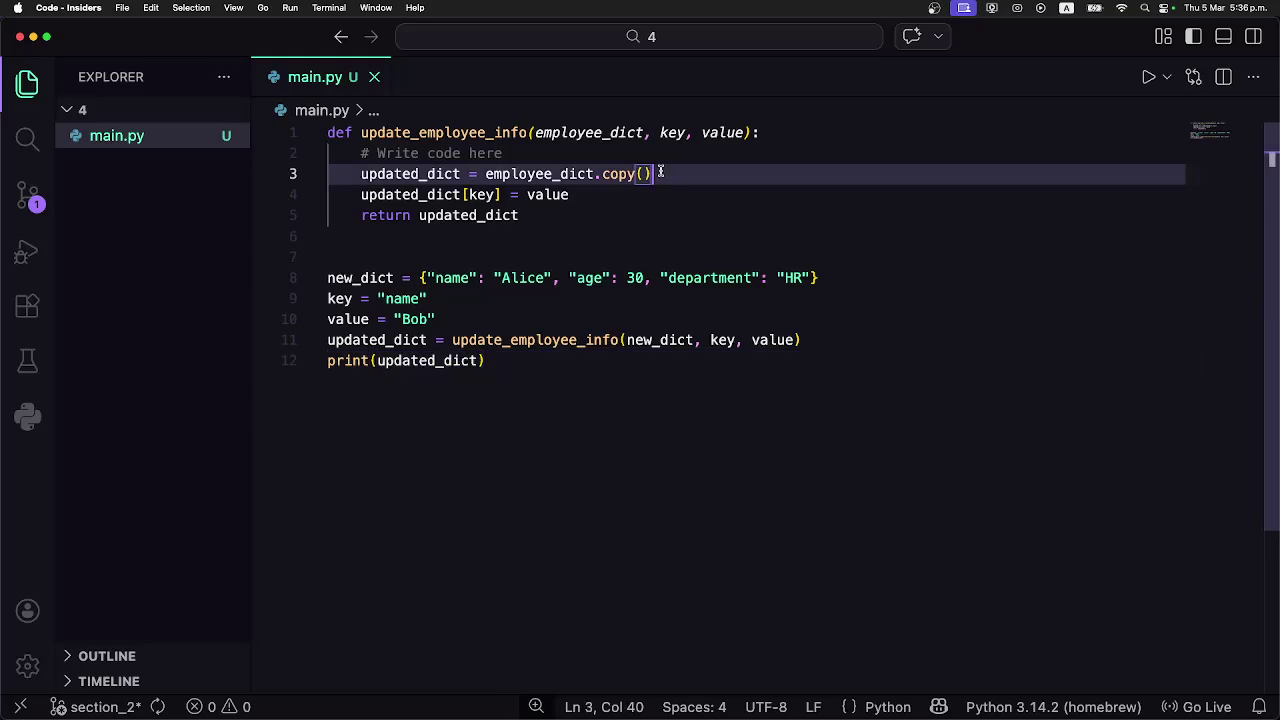
left_click_drag(660, 173, 356, 174)
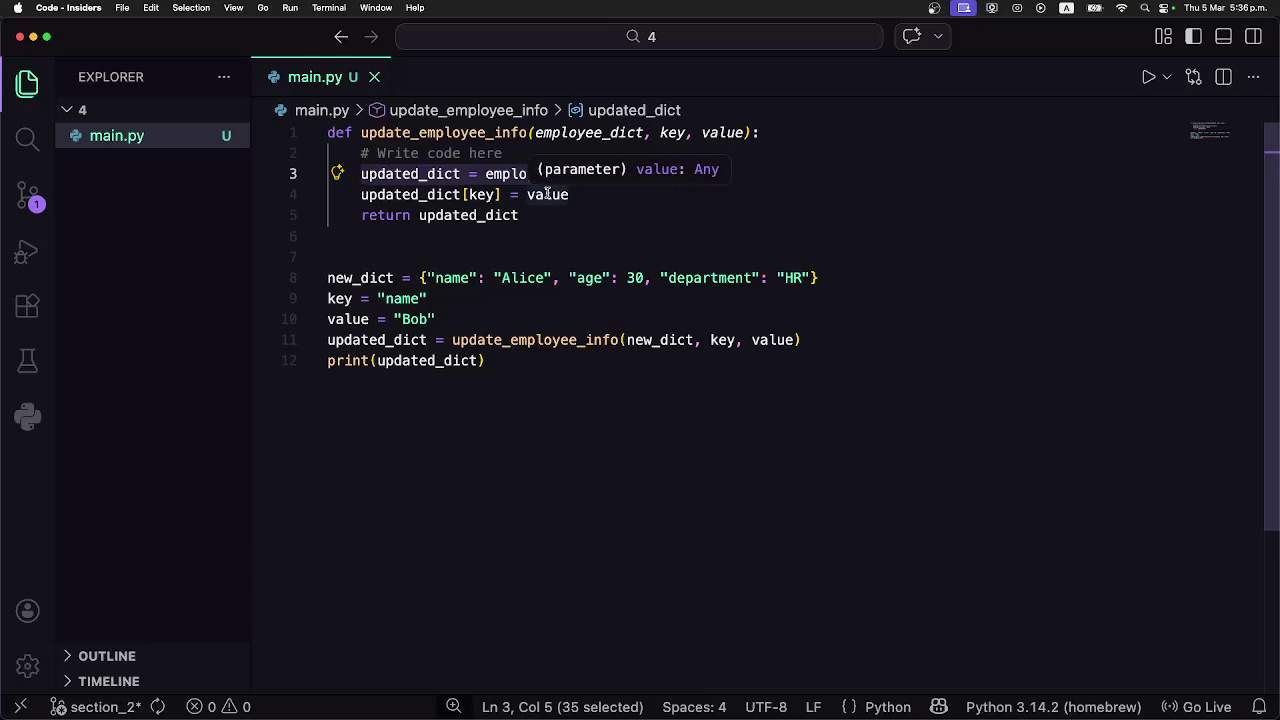
key("BackSpace")
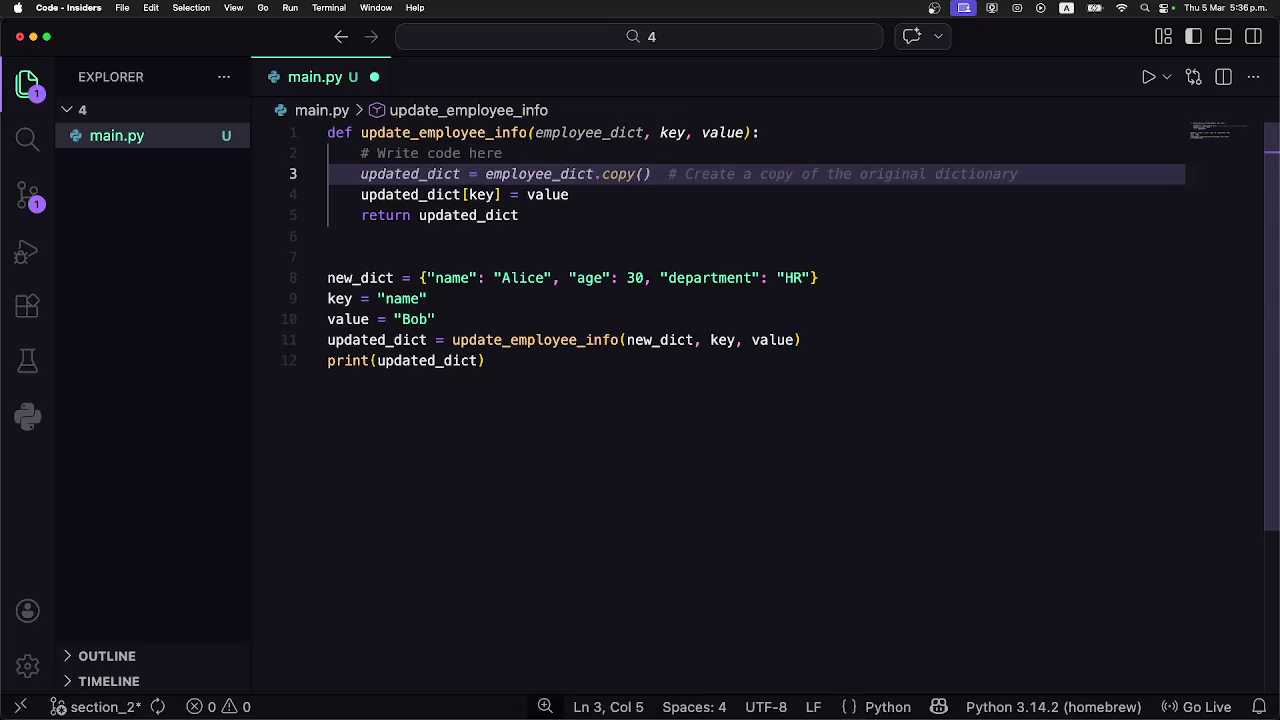
key("Down")
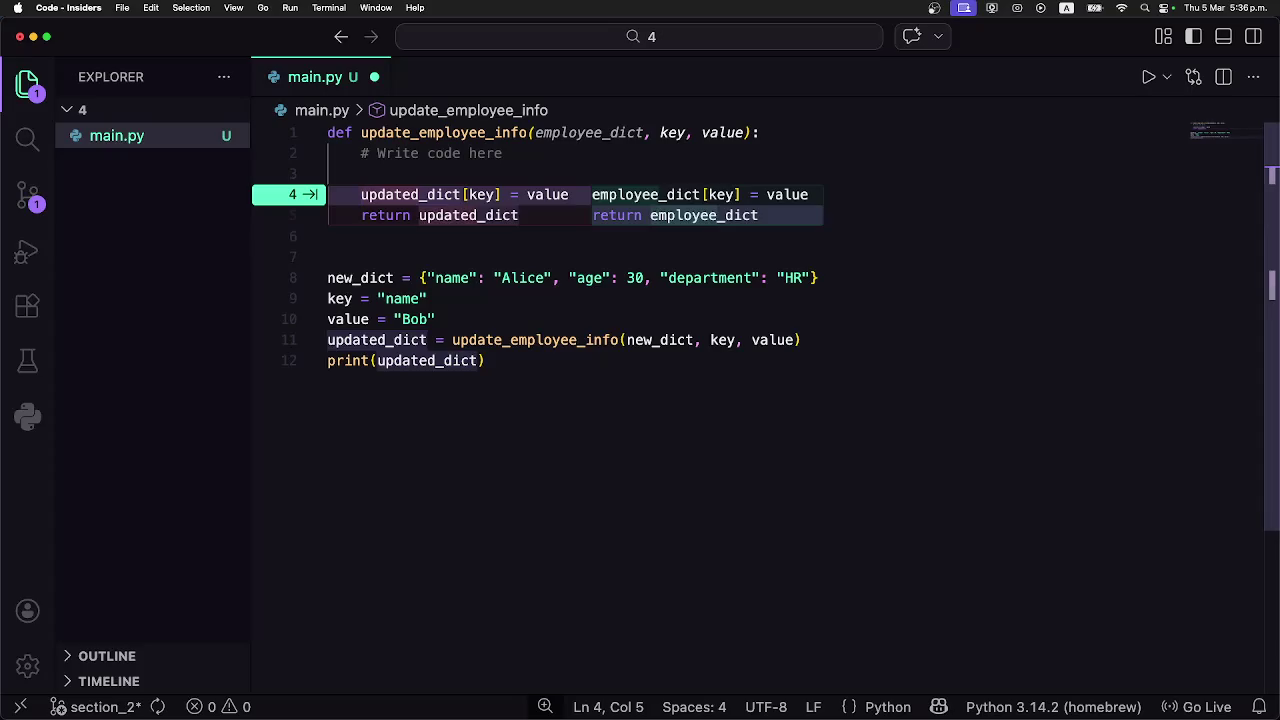
key("Up")
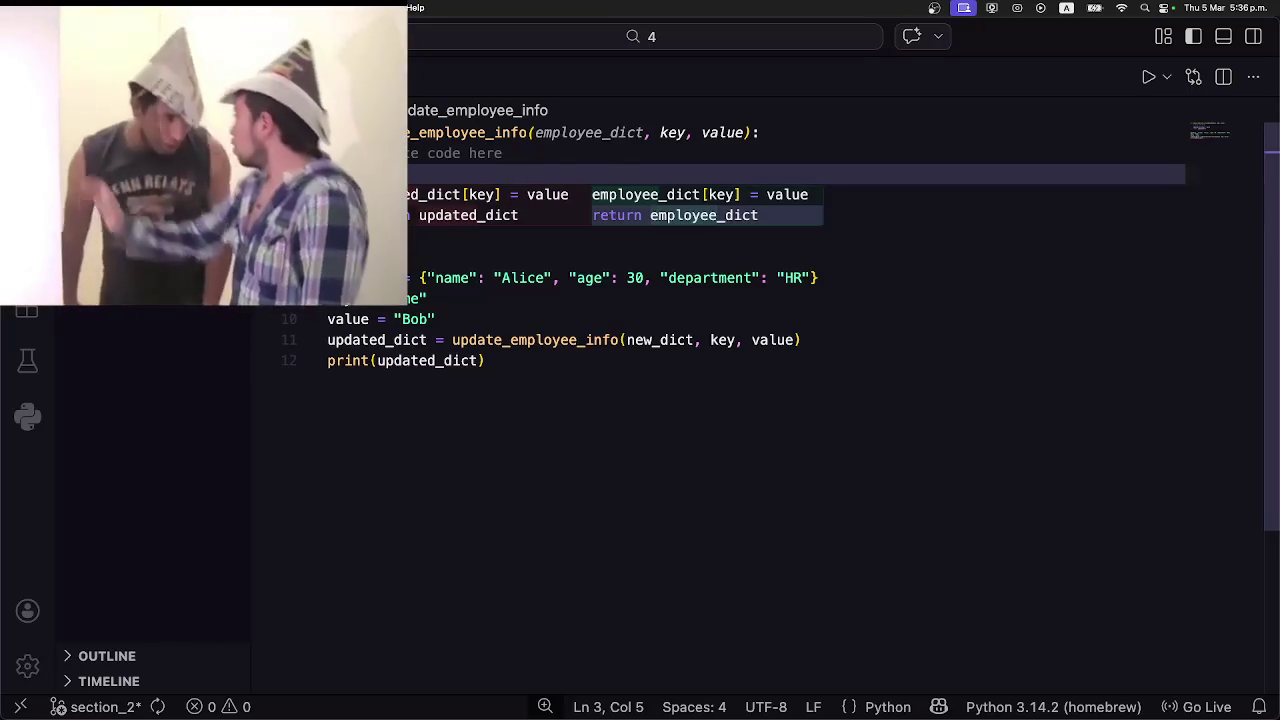
key("Down")
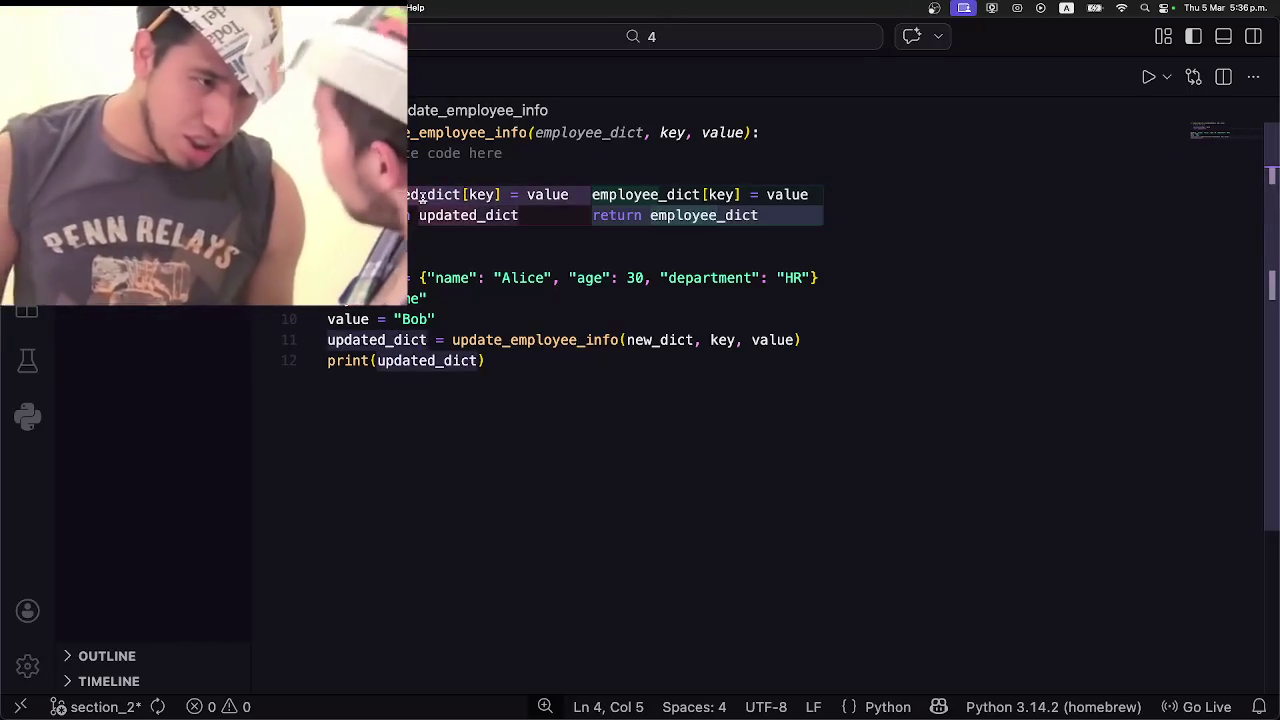
Make the assignment and return use employee_dict, remove the blank line, and save main.py.
double_click(424, 195)
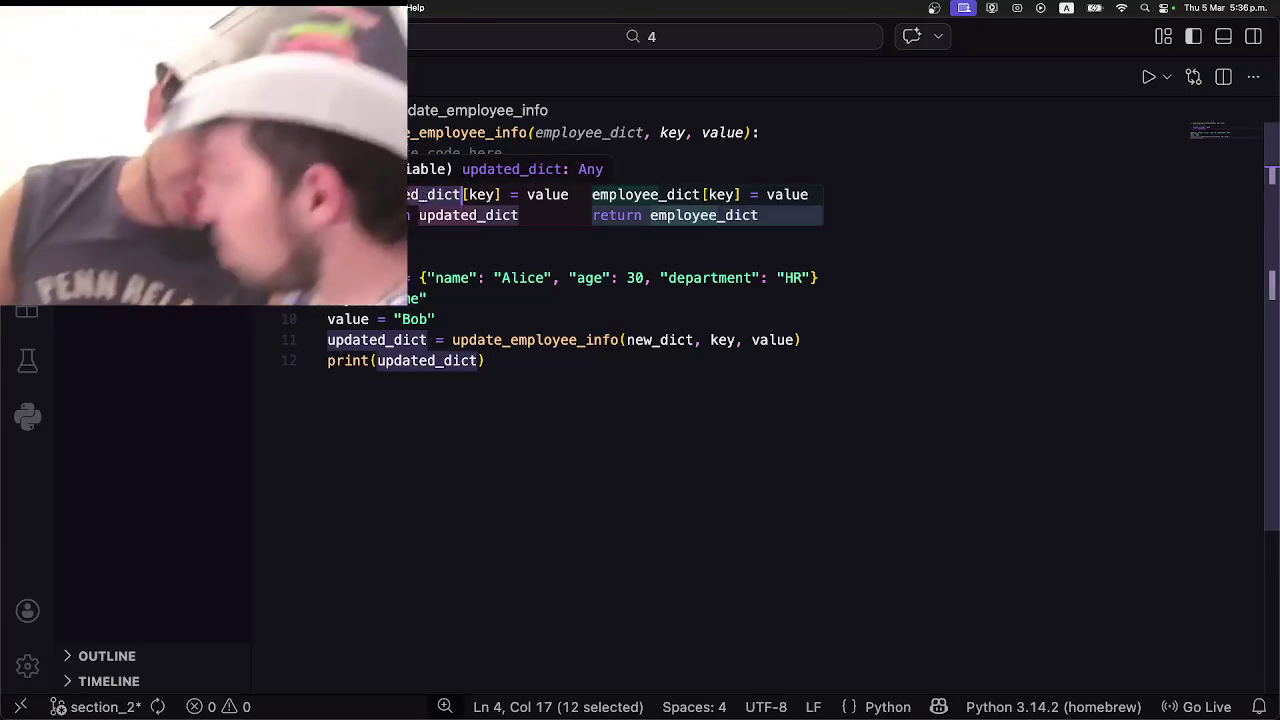
type("emp")
key("Tab")
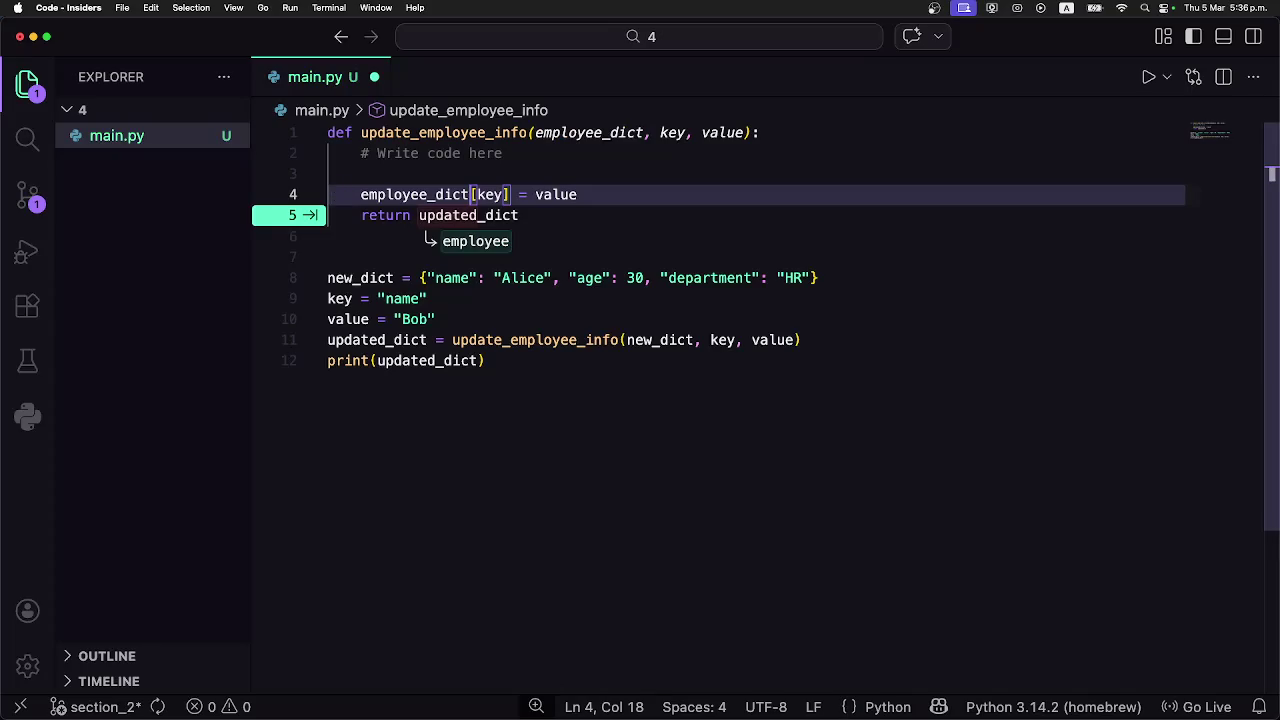
key("Tab")
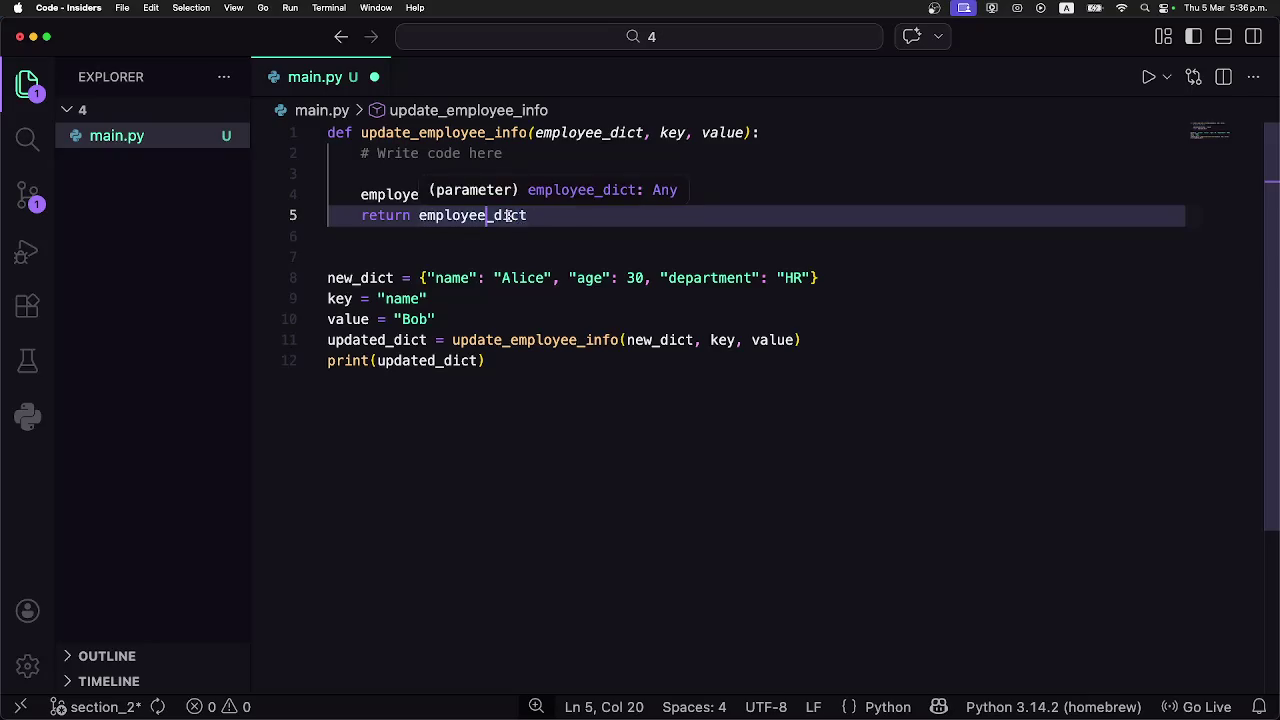
left_click(470, 215)
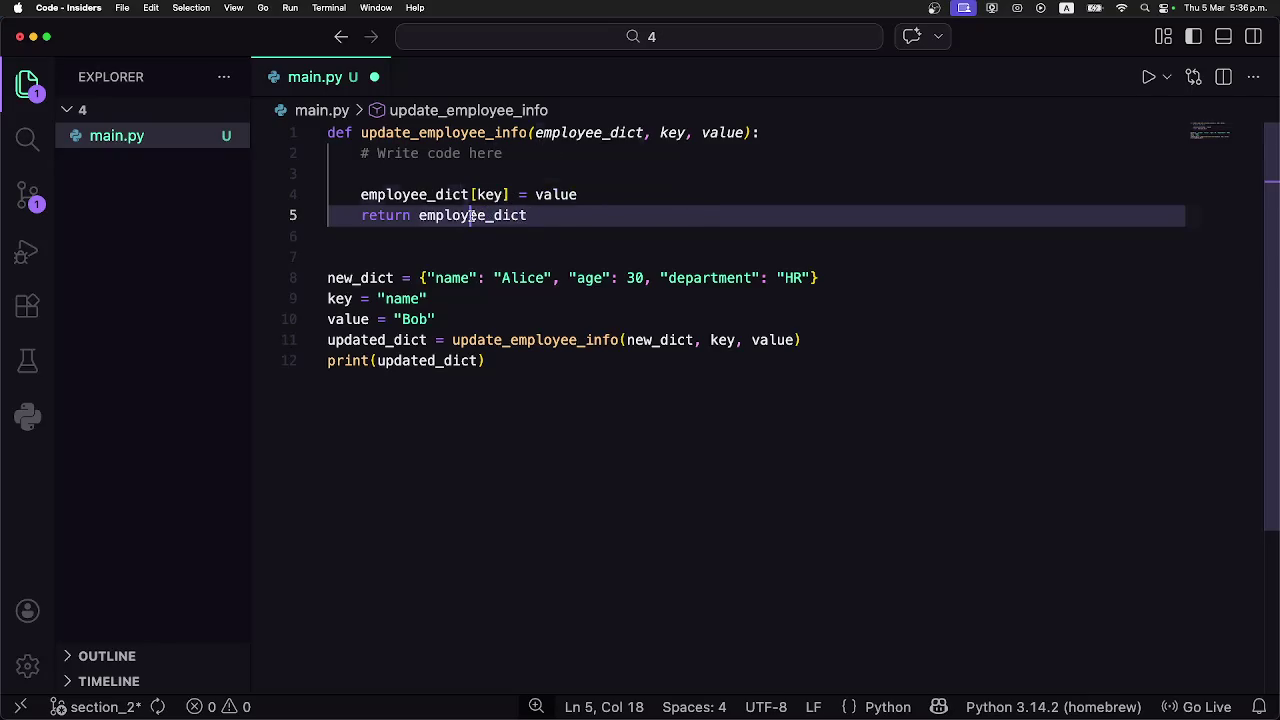
left_click(394, 174)
key("BackSpace")
key("BackSpace")
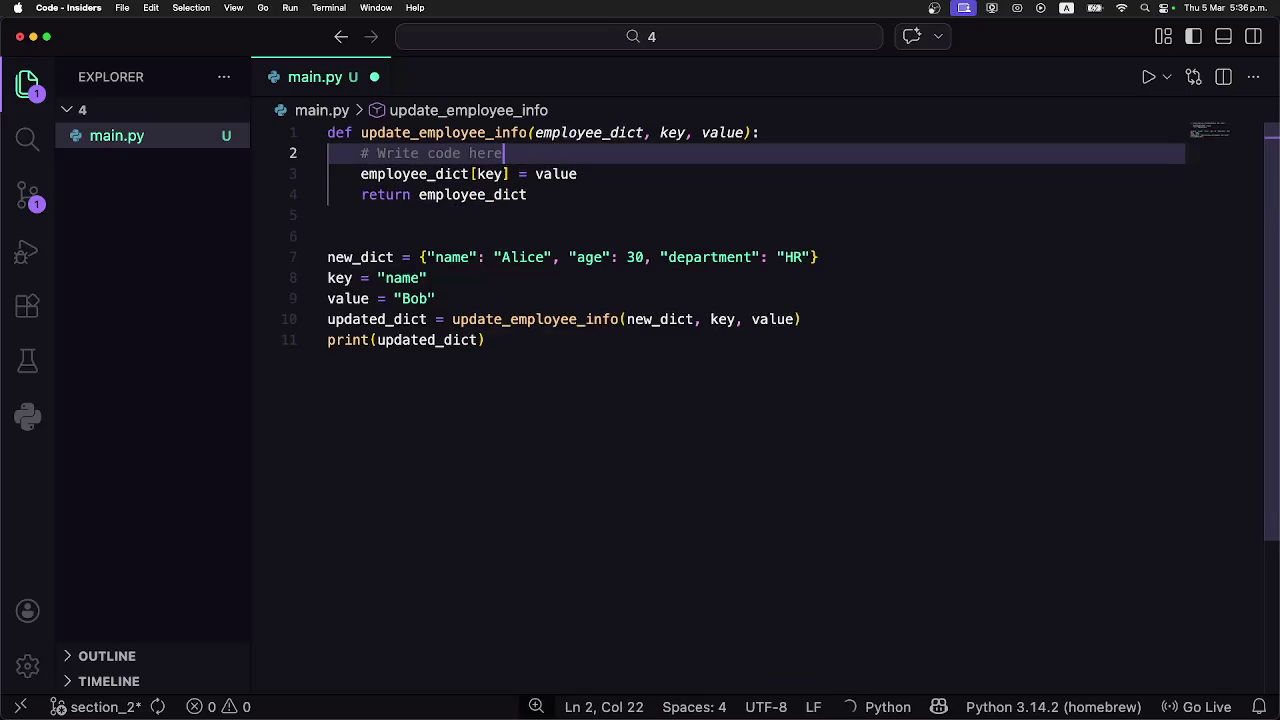
left_click(542, 185)
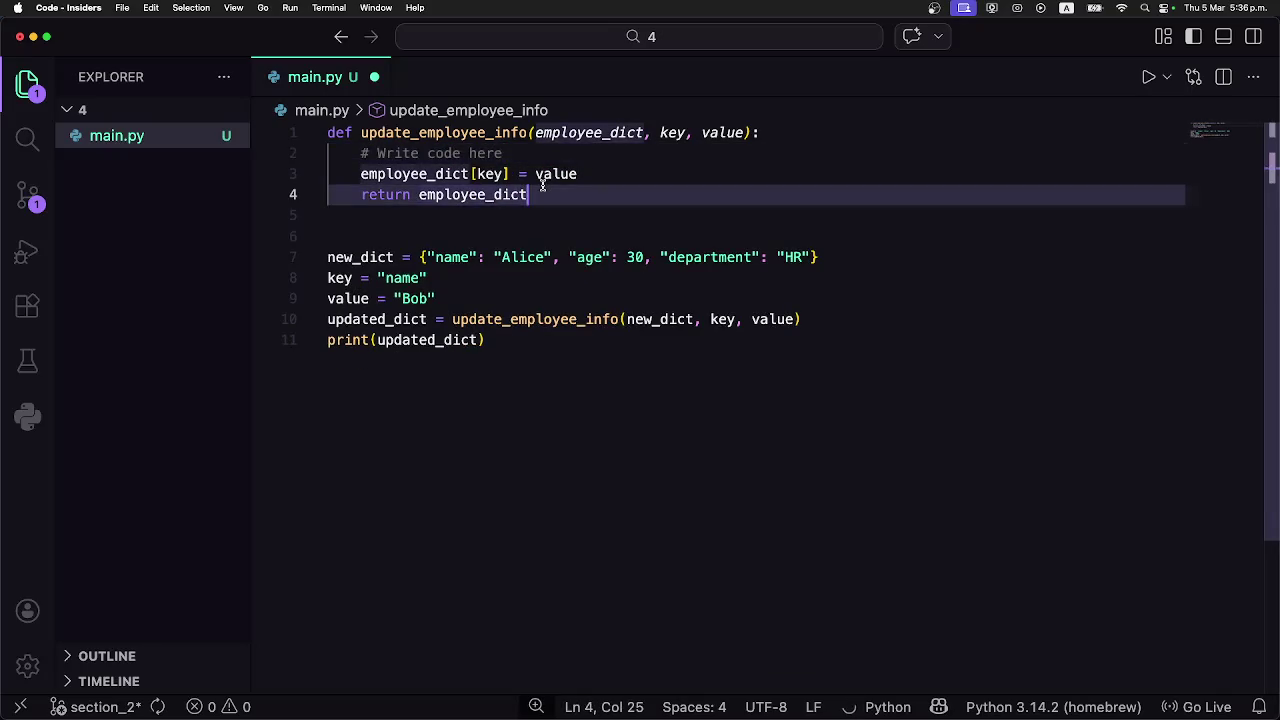
key("super+s")
left_click(514, 157)
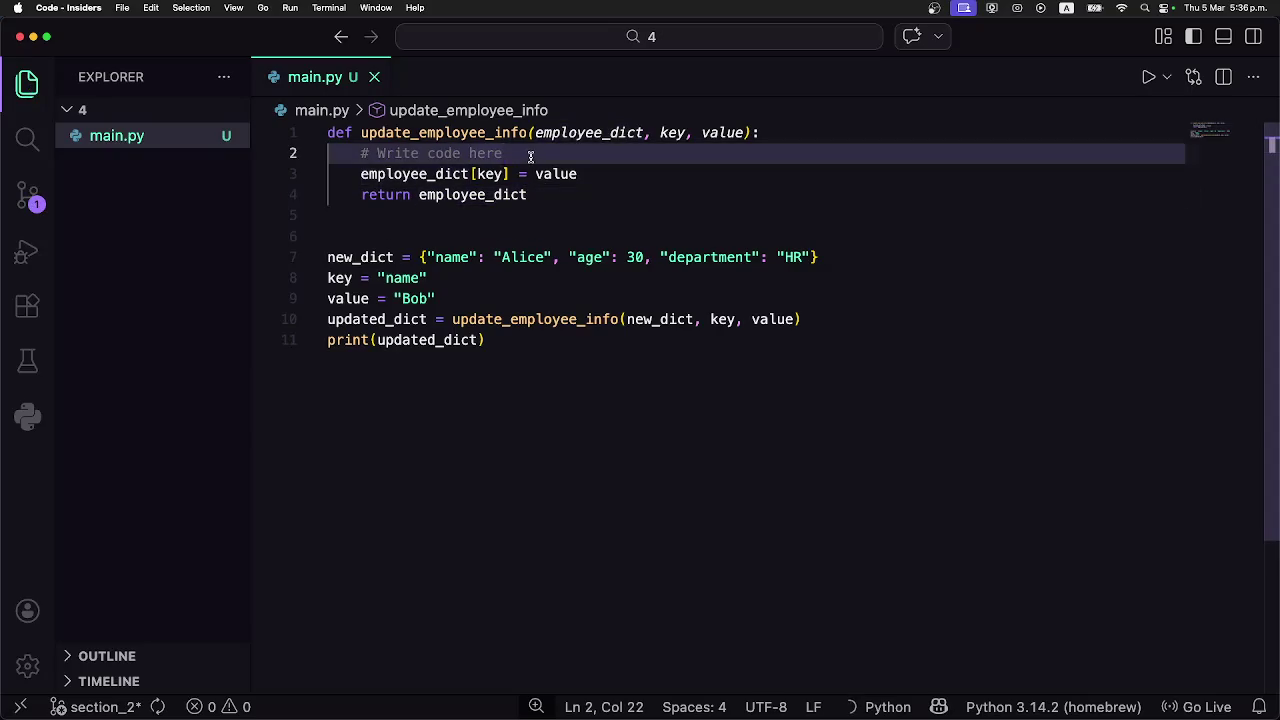
Guard the assignment with 'if key in employee_dict:', save main.py, and return to Coddy.
key("Return")
type("if key")
key("Tab")
key("Down")
key("Left")
key("Left")
key("Left")
key("Left")
key("Left")
key("Left")
key("Tab")
key("Down")
key("Left")
key("Left")
key("Left")
key("Left")
key("super+s")
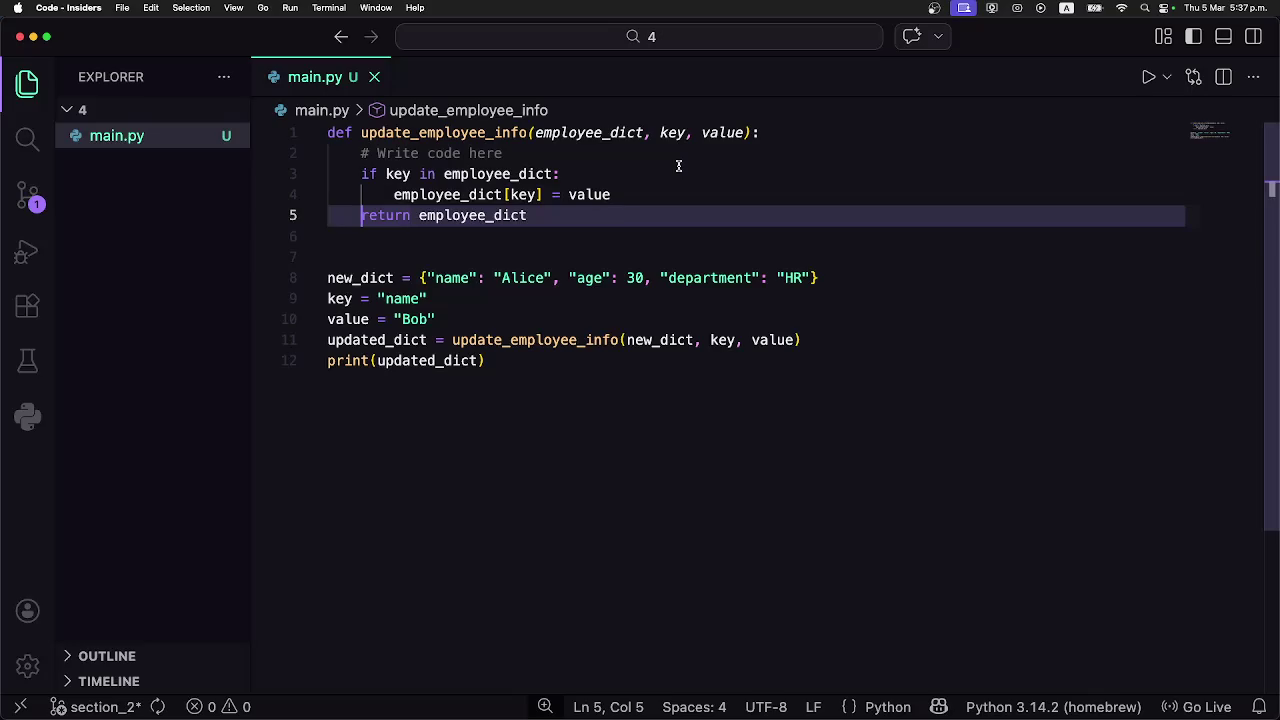
key("super+Tab")
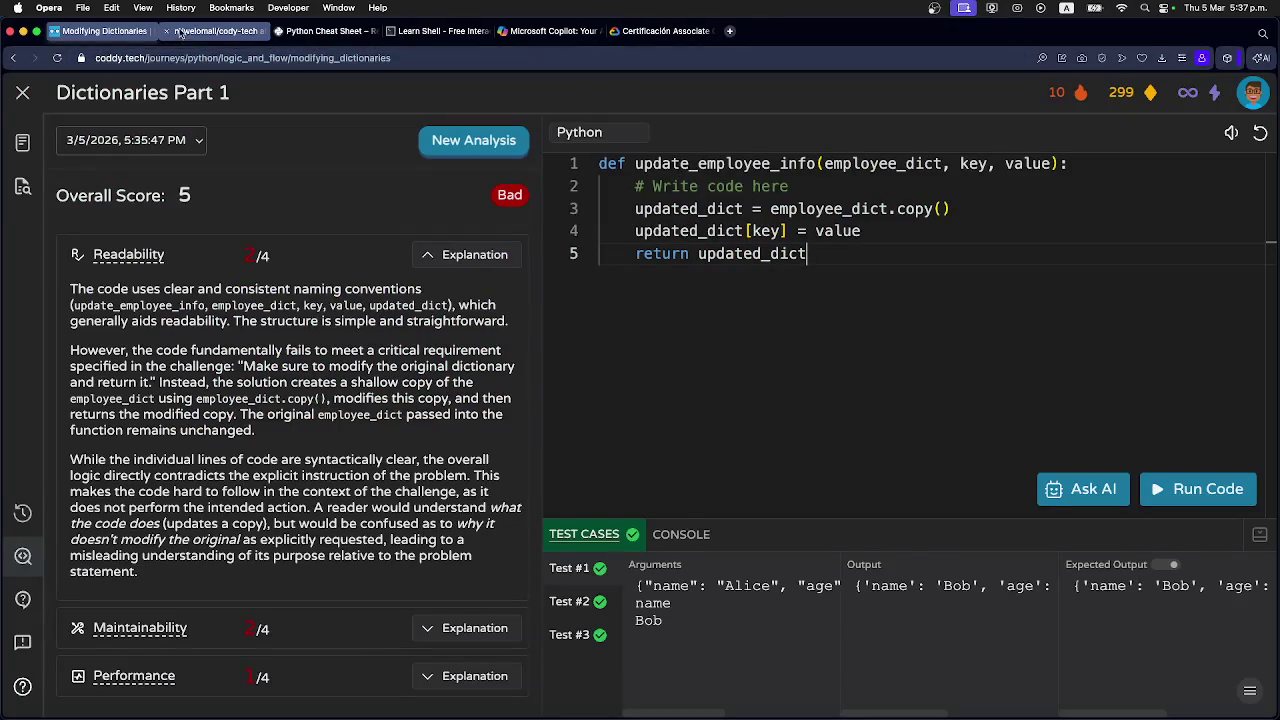
On GitHub, review the section_2 branch's 13 commits ahead of main.
left_click(210, 31)
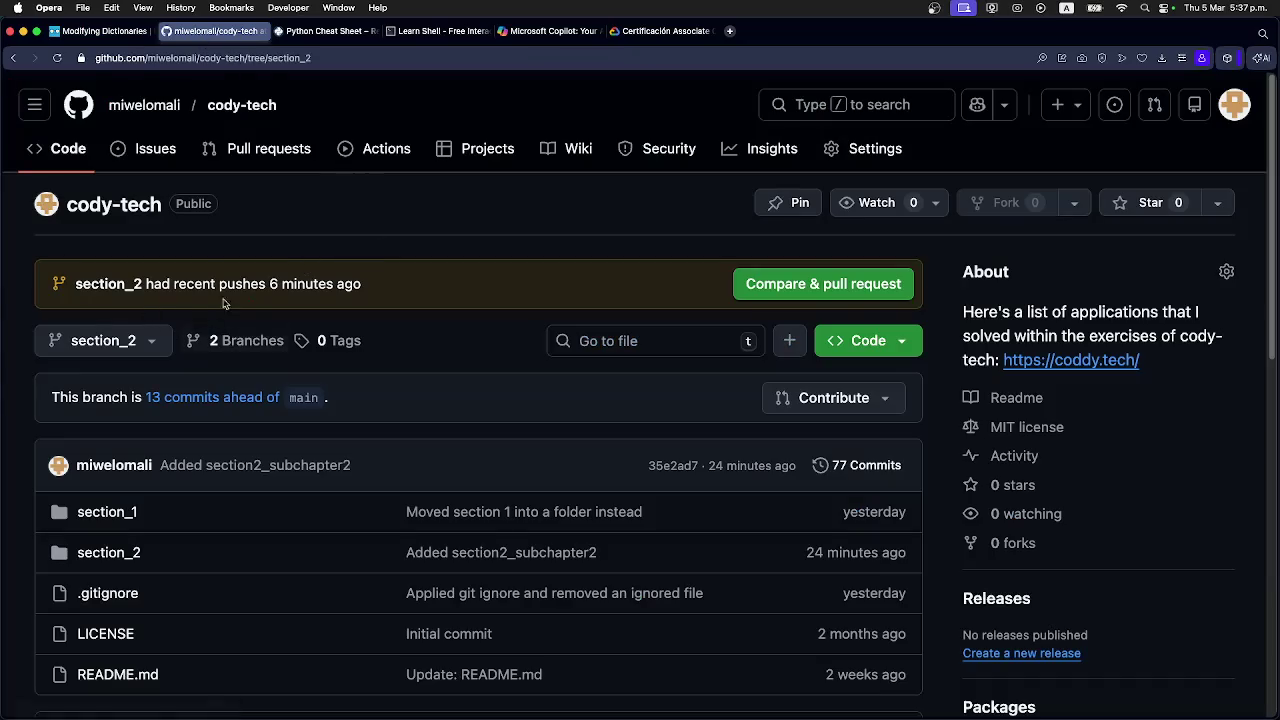
left_click(181, 403)
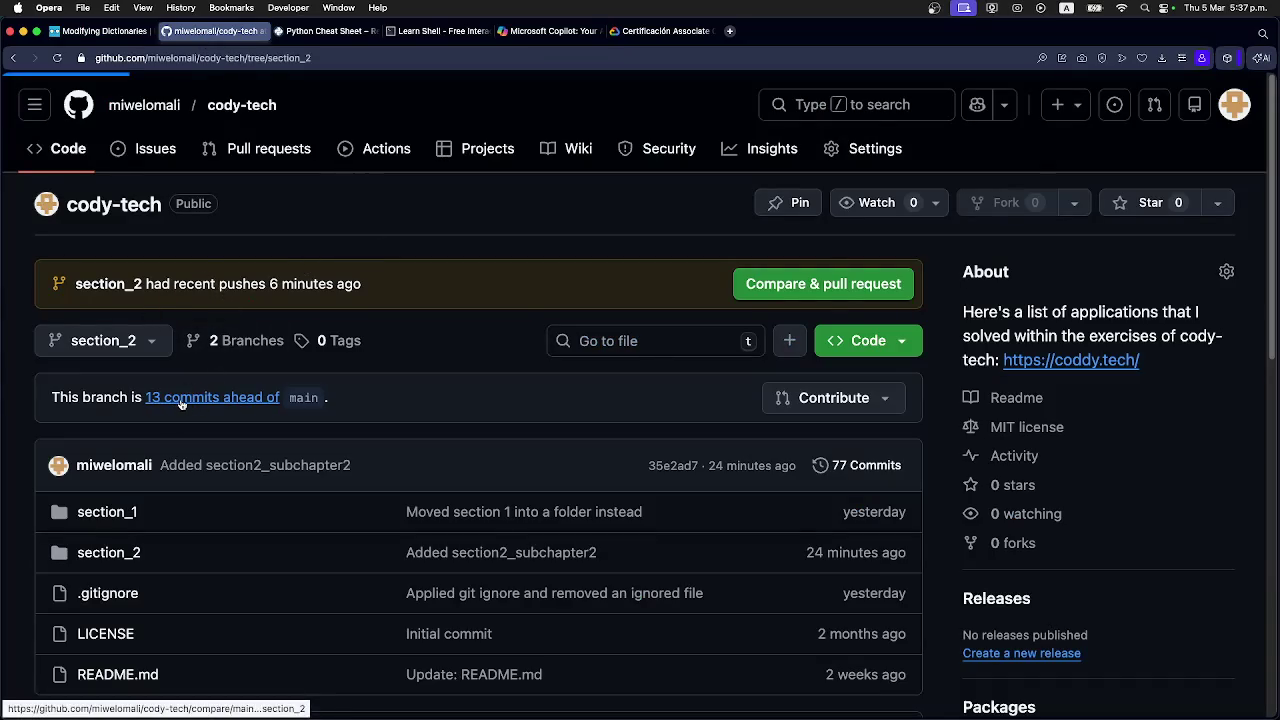
scroll(178, 398, "down", 20)
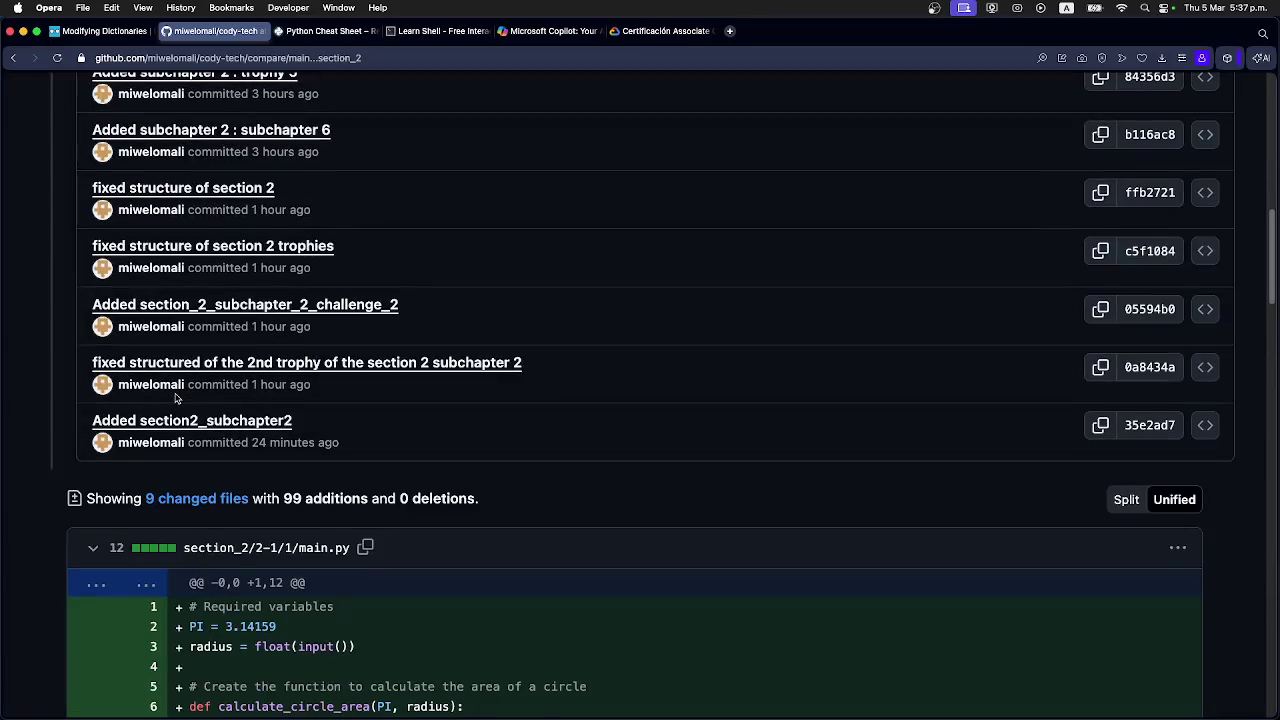
scroll(175, 397, "down", 15)
scroll(175, 395, "up", 20)
scroll(175, 390, "up", 10)
scroll(172, 391, "down", 8)
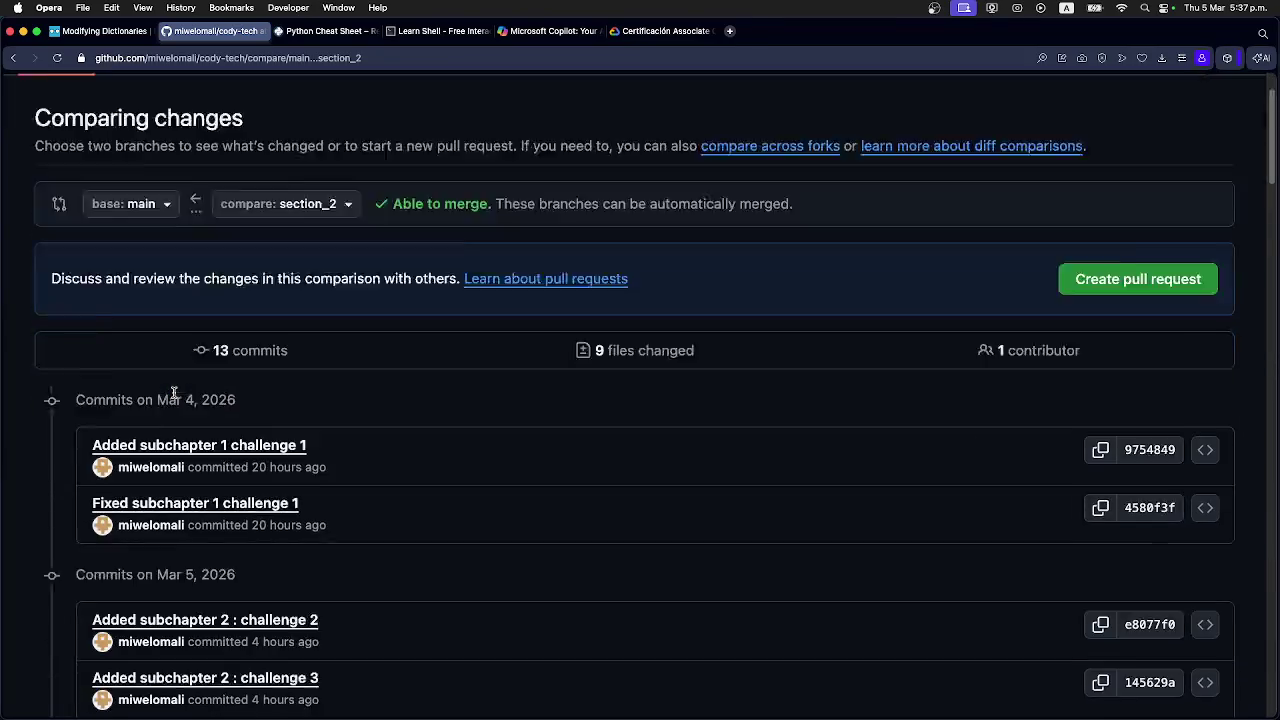
scroll(175, 345, "down", 20)
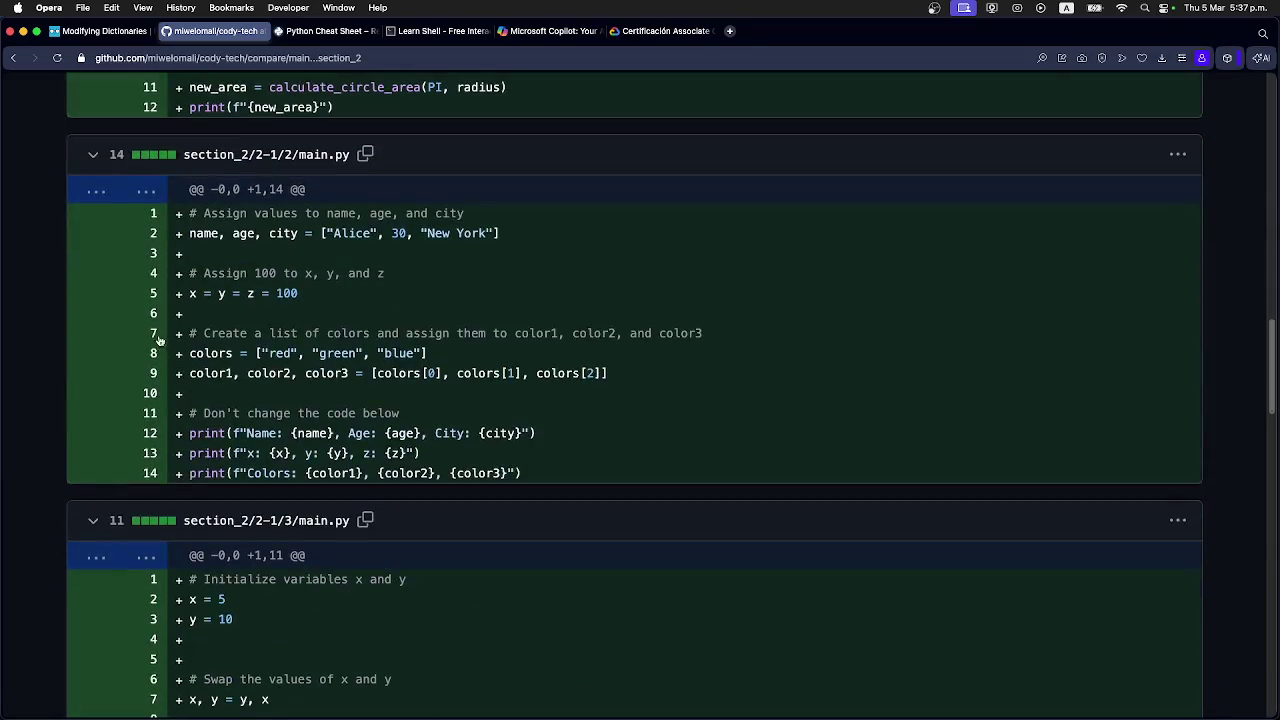
scroll(162, 330, "down", 10)
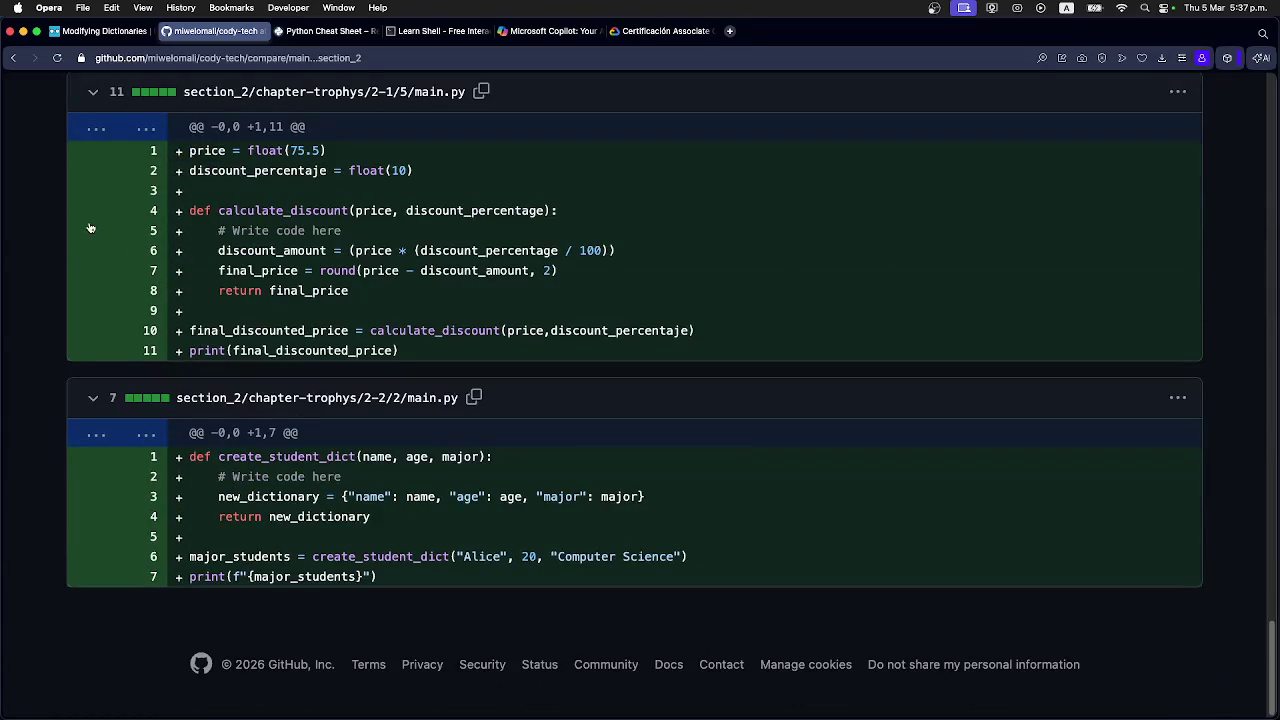
left_click(12, 62)
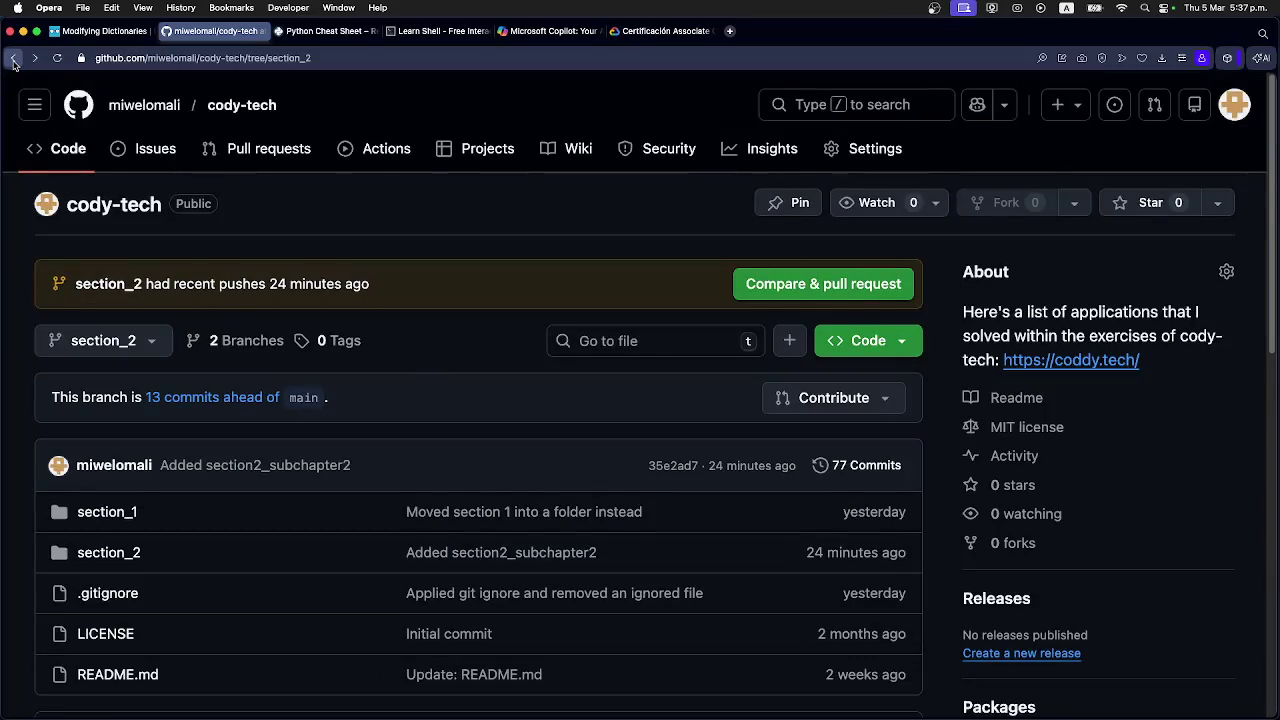
Back in VS Code, select the whole update_employee_info function.
key("super+Tab")
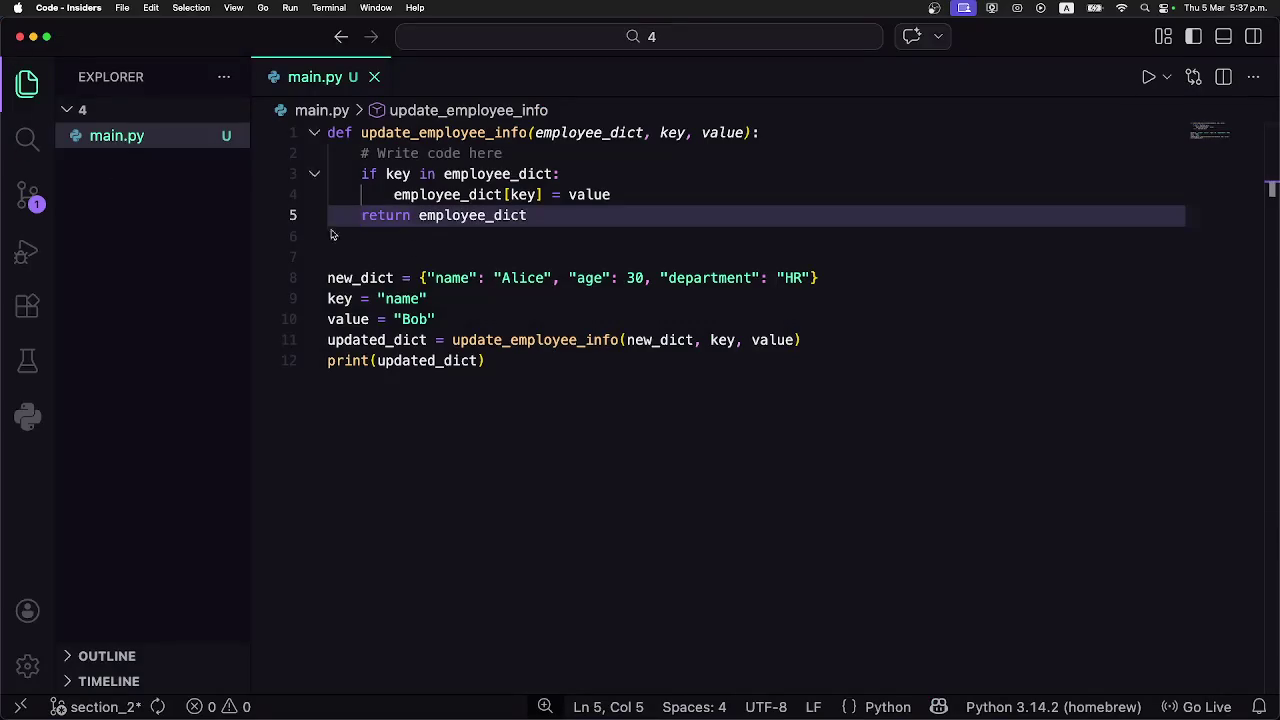
left_click(366, 259)
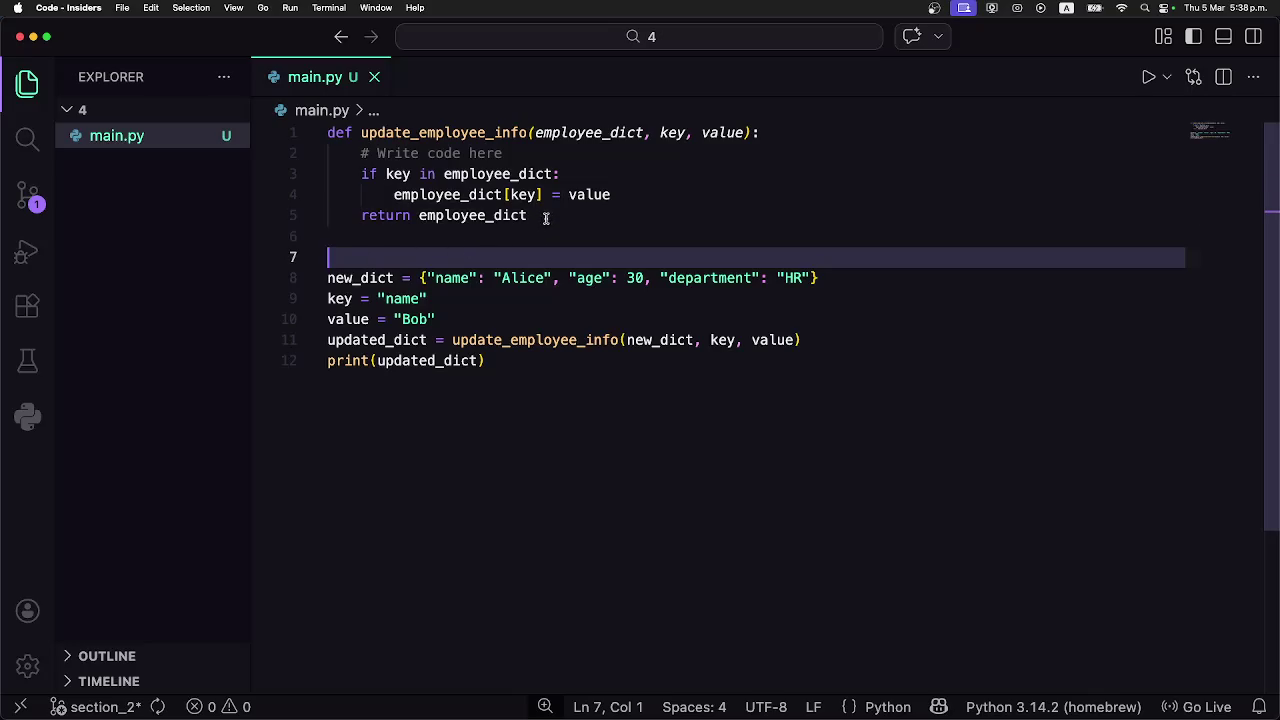
left_click(316, 134, "shift")
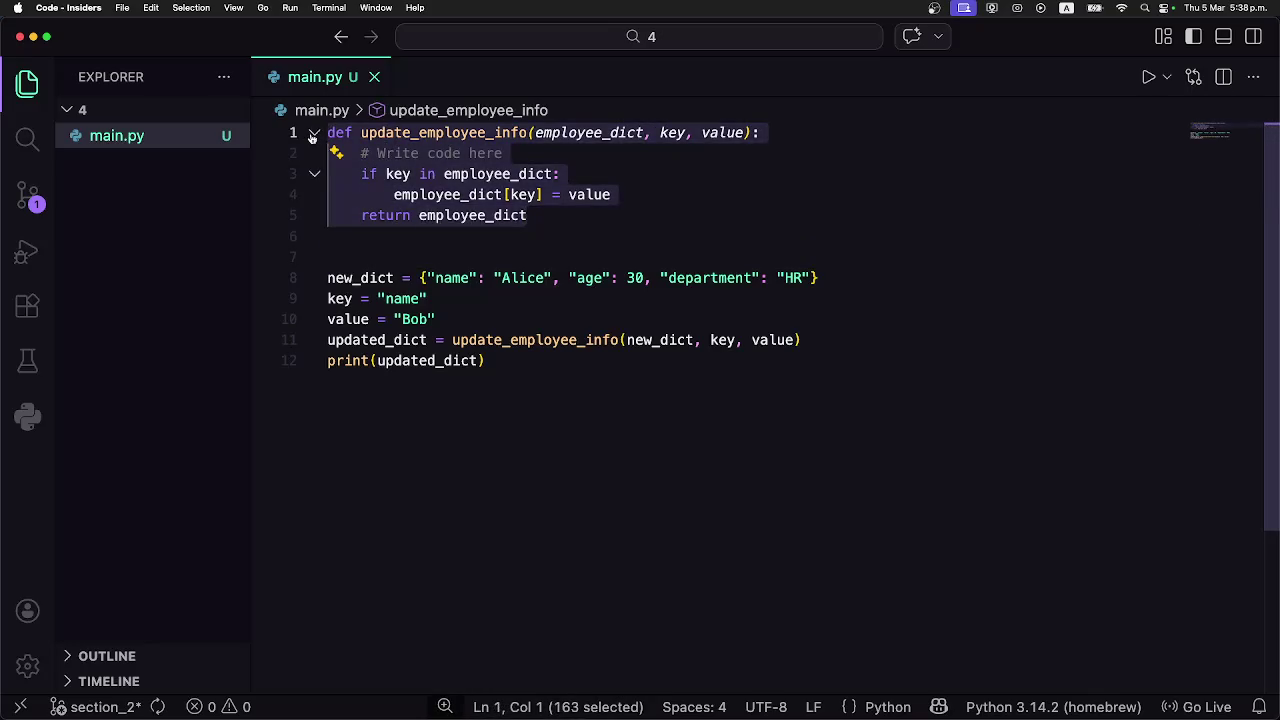
Replace the Coddy lesson code with the key-guarded update_employee_info and run the tests.
key("super+Tab")
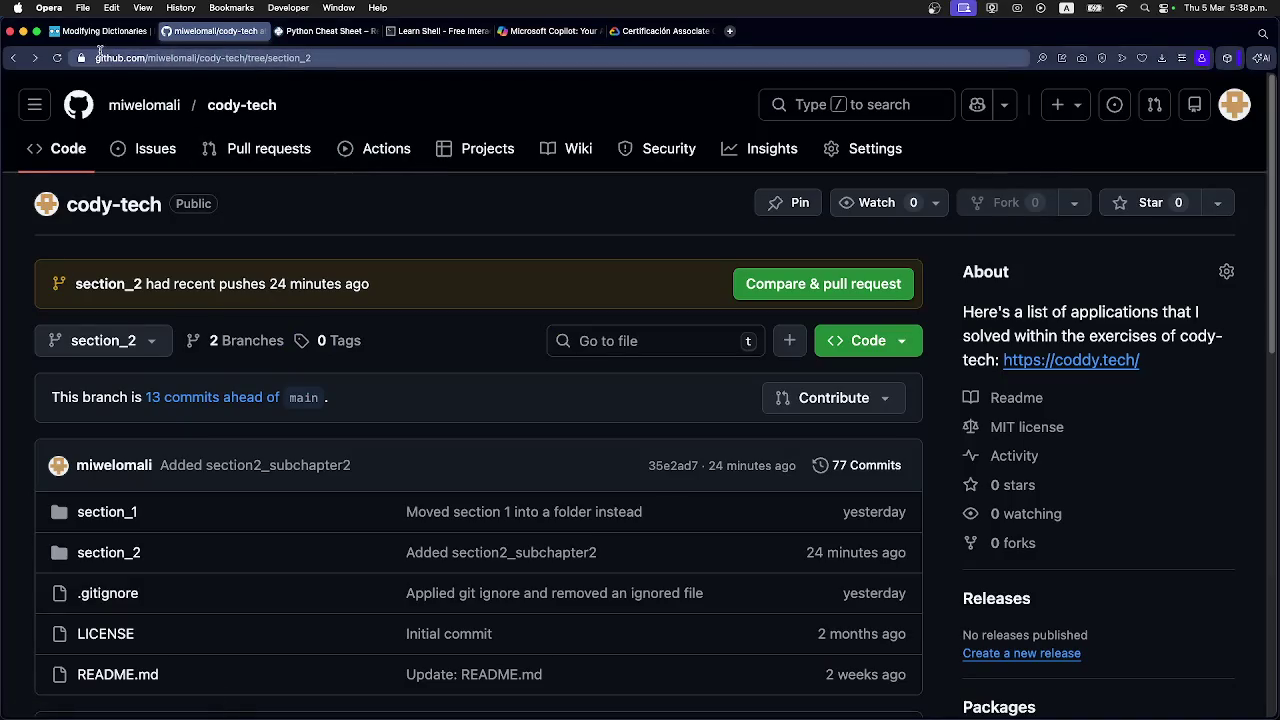
key("ctrl+shift+Tab")
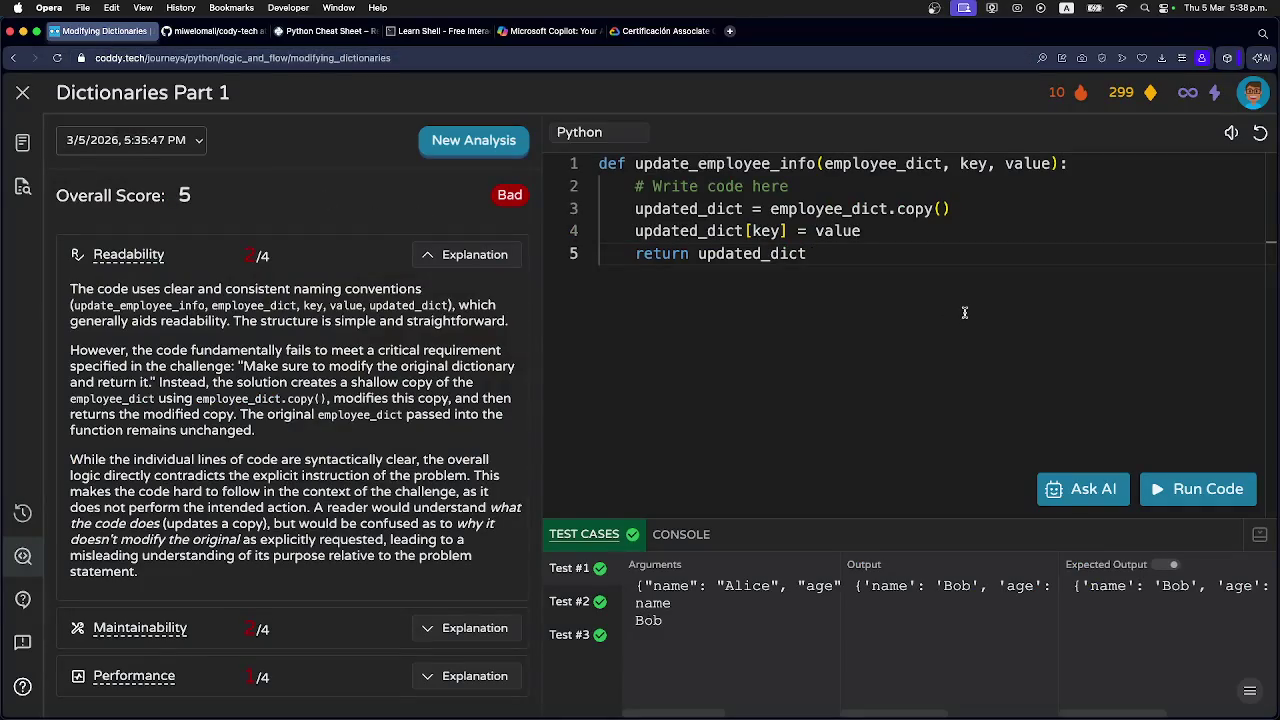
key("super+a")
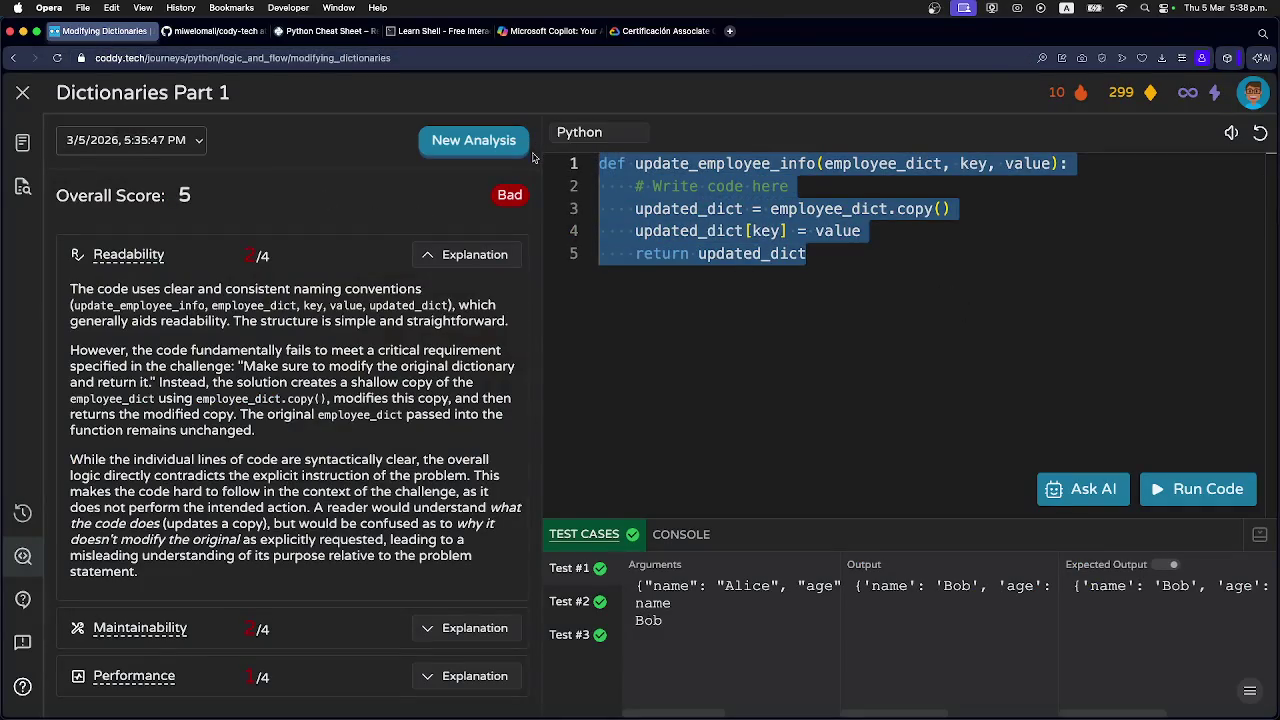
type("def update_employee_info(employee_dict, key, value):     # Write code here     if key in employee_dict:         employee_dict[key] = value     return employee_dict")
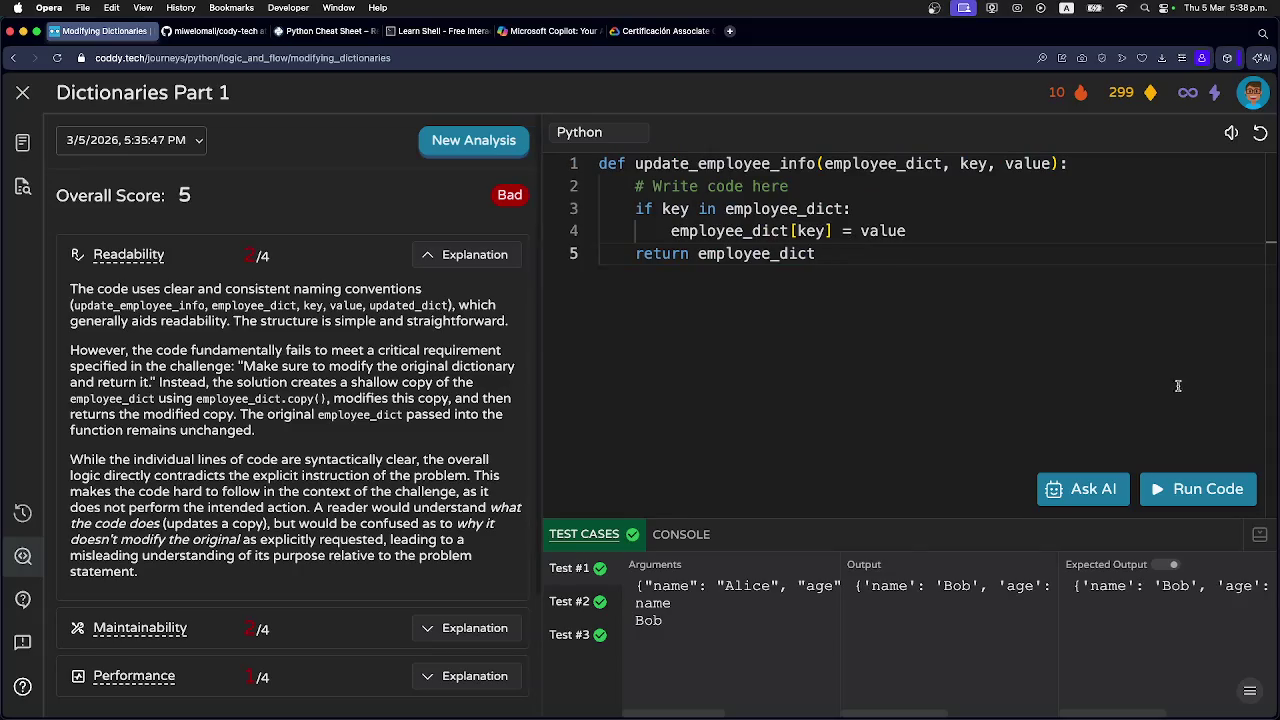
left_click(1199, 499)
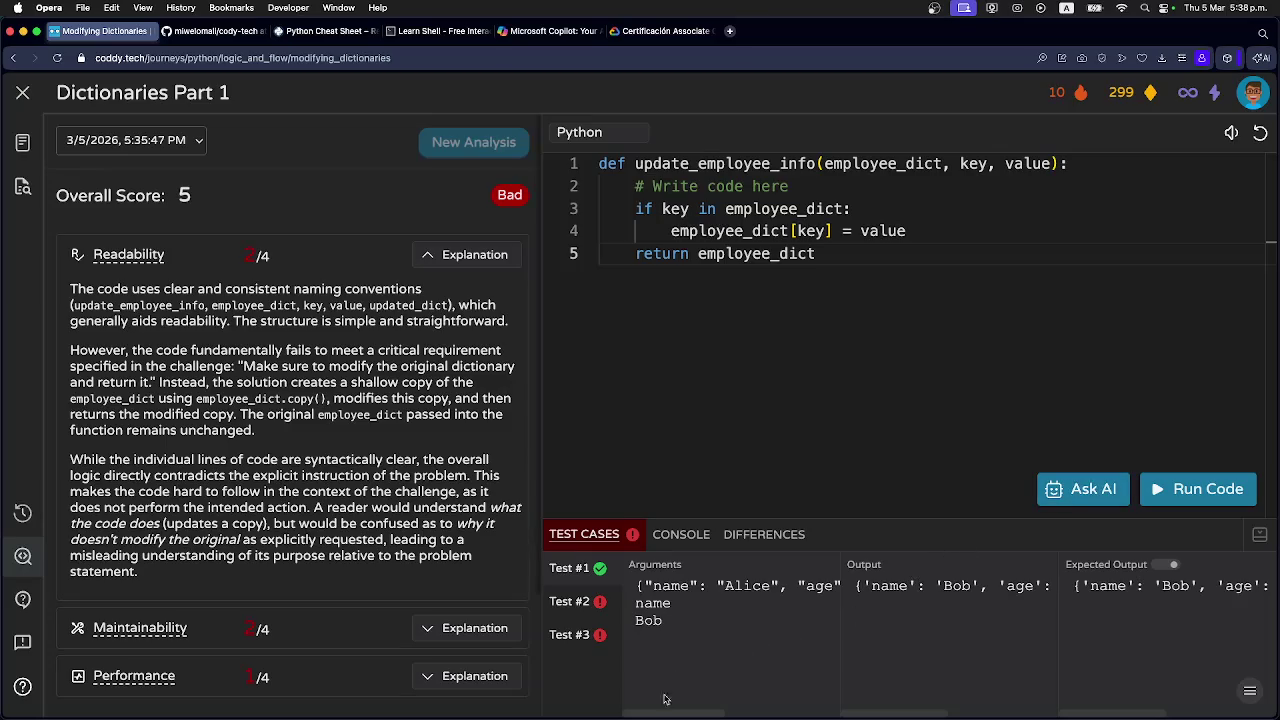
Scroll the test results' columns sideways to read the failing output.
left_click_drag(660, 714, 655, 714)
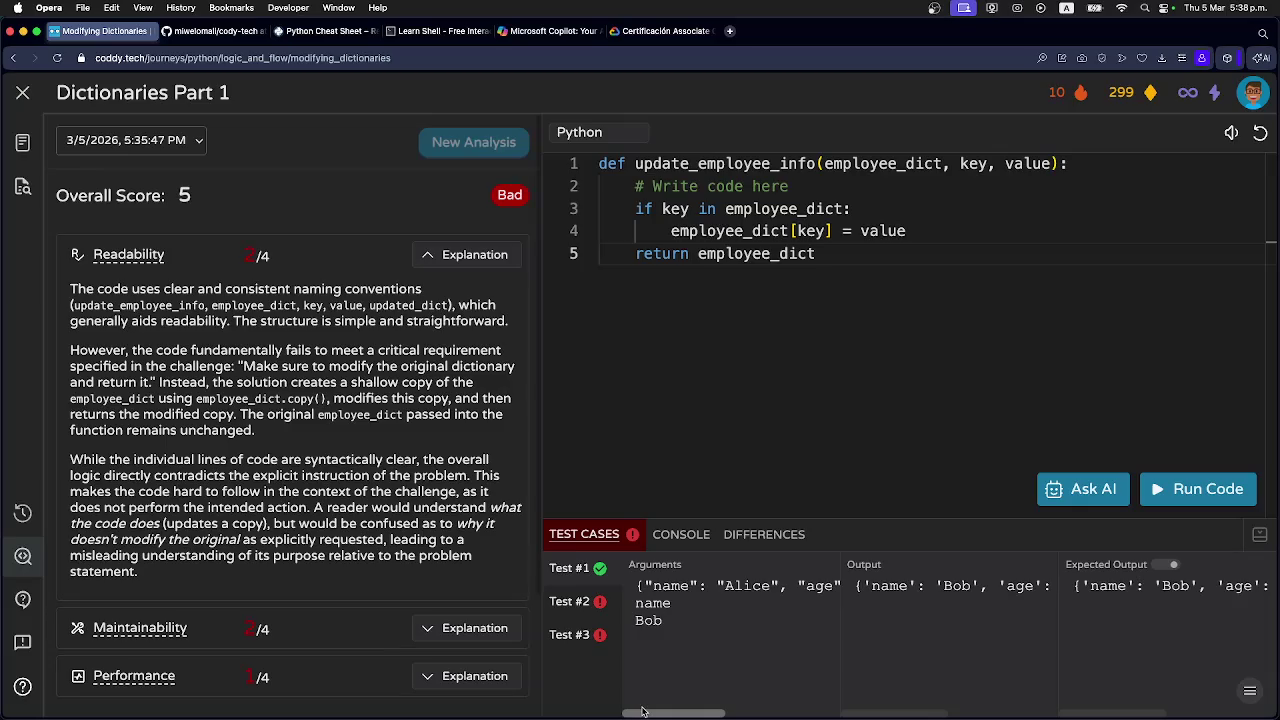
mouse_move(659, 712)
left_mouse_down()
mouse_move(791, 716)
mouse_move(641, 710)
left_mouse_up()
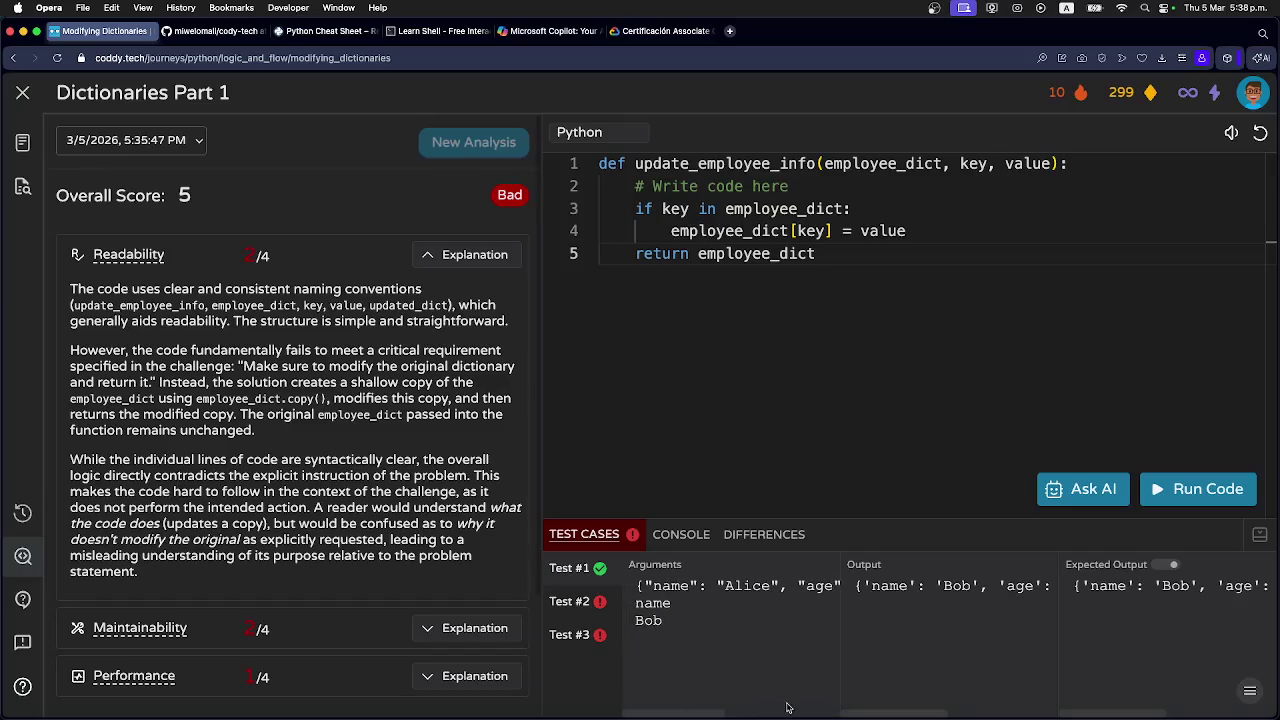
mouse_move(906, 714)
left_mouse_down()
mouse_move(1066, 718)
mouse_move(862, 712)
left_mouse_up()
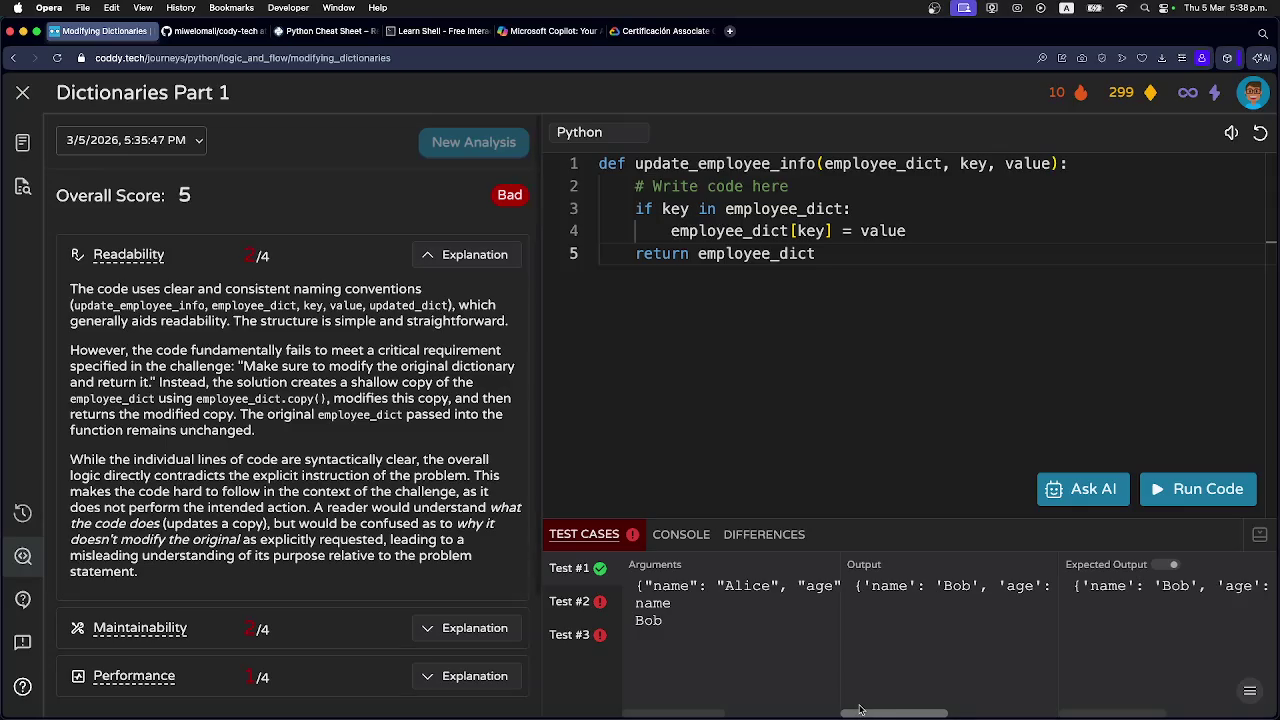
Expand Test #2 and scroll its Arguments and Output columns to compare them.
left_click(579, 604)
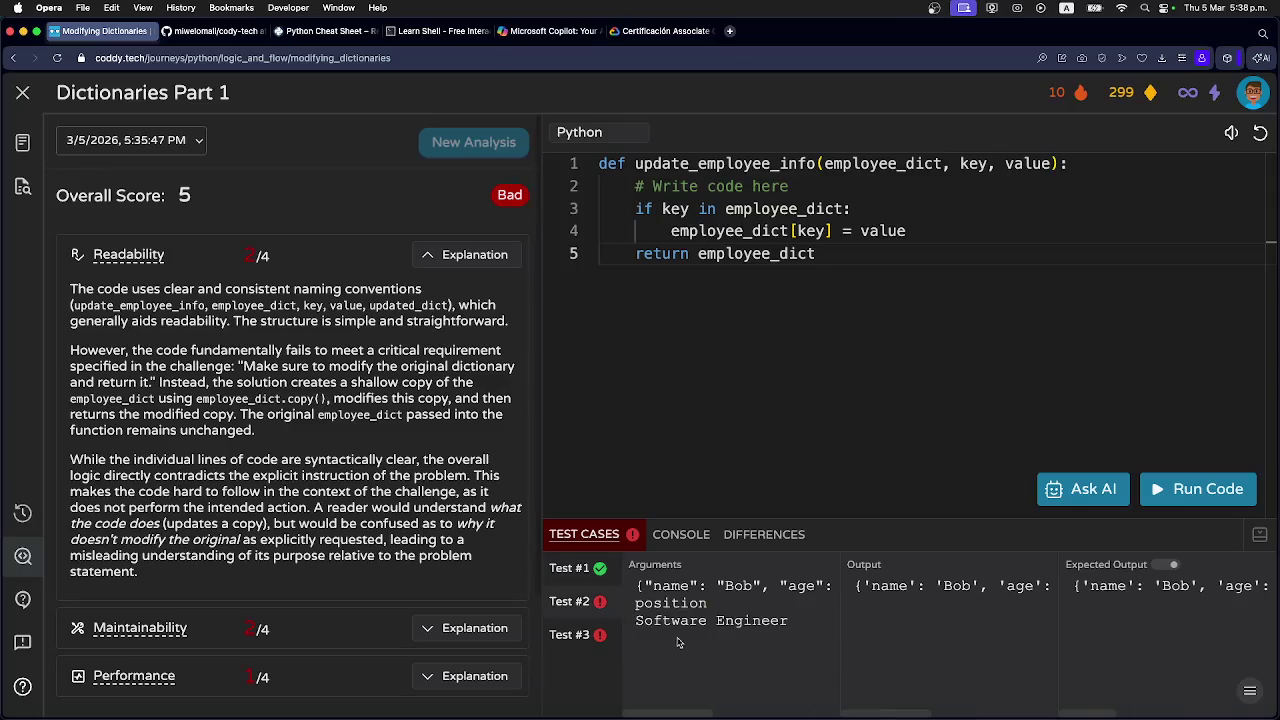
left_click_drag(677, 713, 831, 713)
scroll(700, 695, "left", 5)
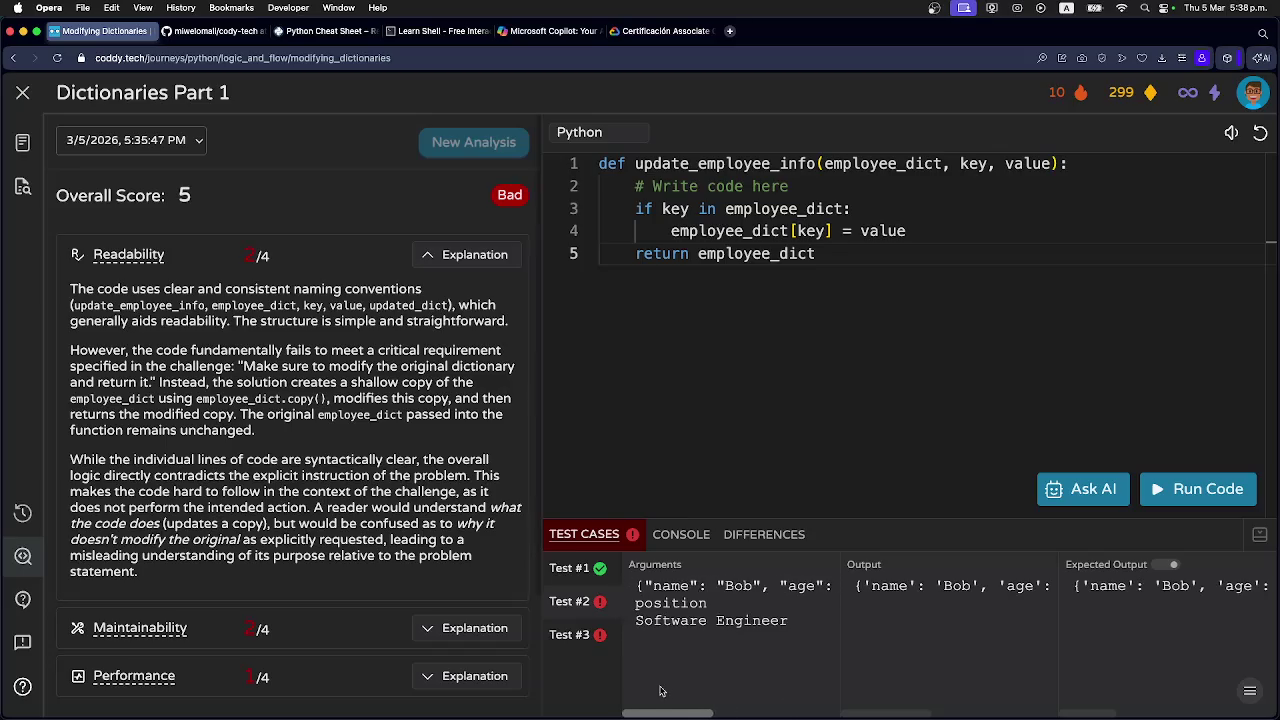
scroll(656, 690, "right", 2)
scroll(654, 685, "left", 2)
scroll(640, 685, "right", 5)
scroll(760, 690, "left", 5)
scroll(620, 685, "right", 5)
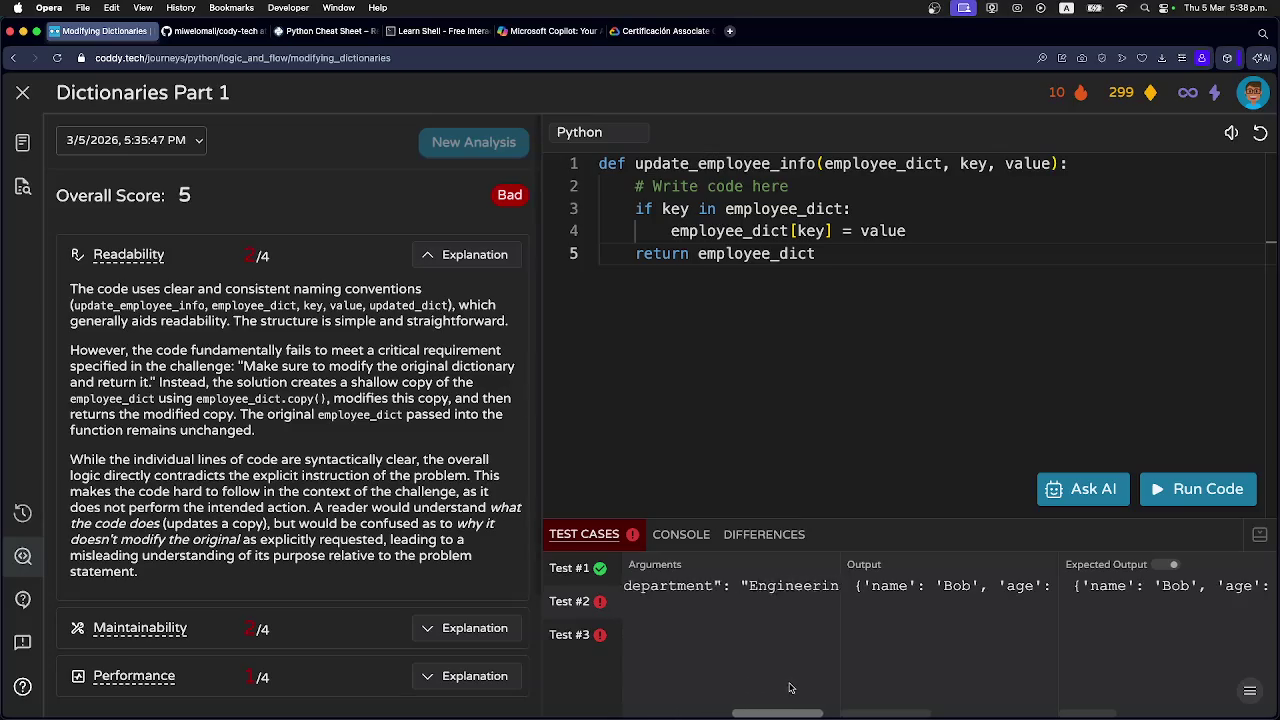
scroll(825, 690, "left", 5)
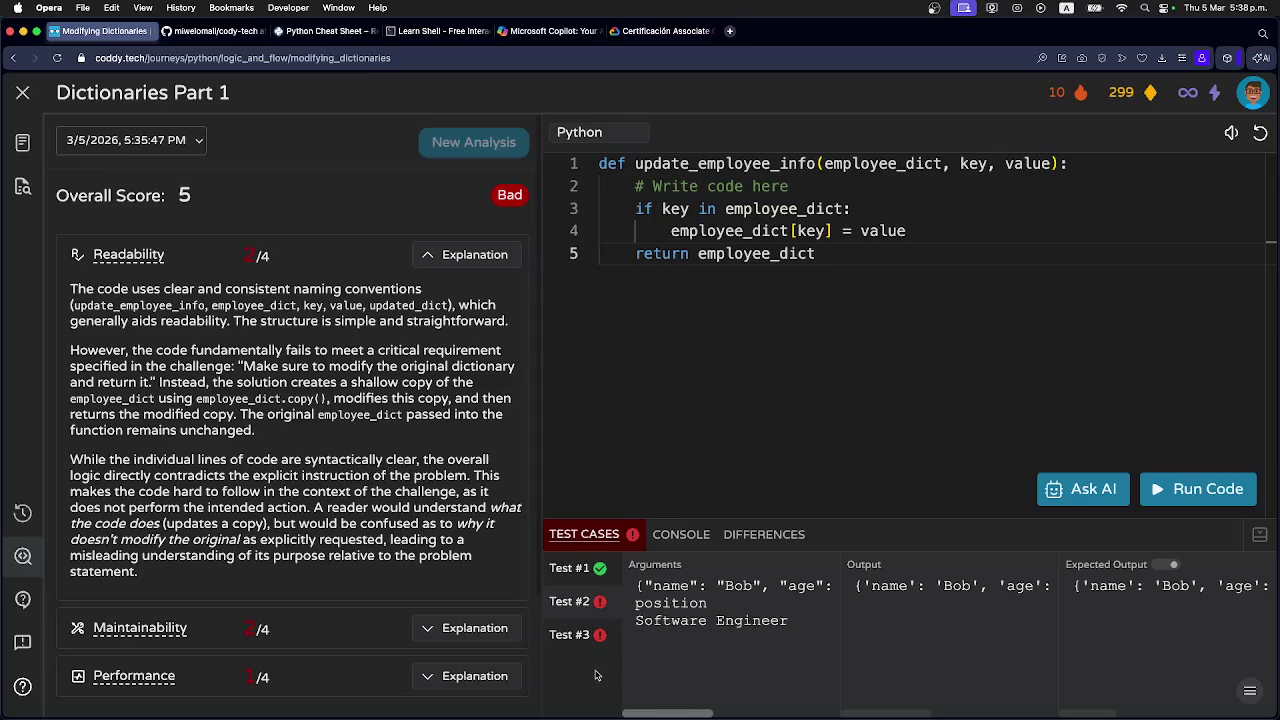
scroll(600, 676, "right", 5)
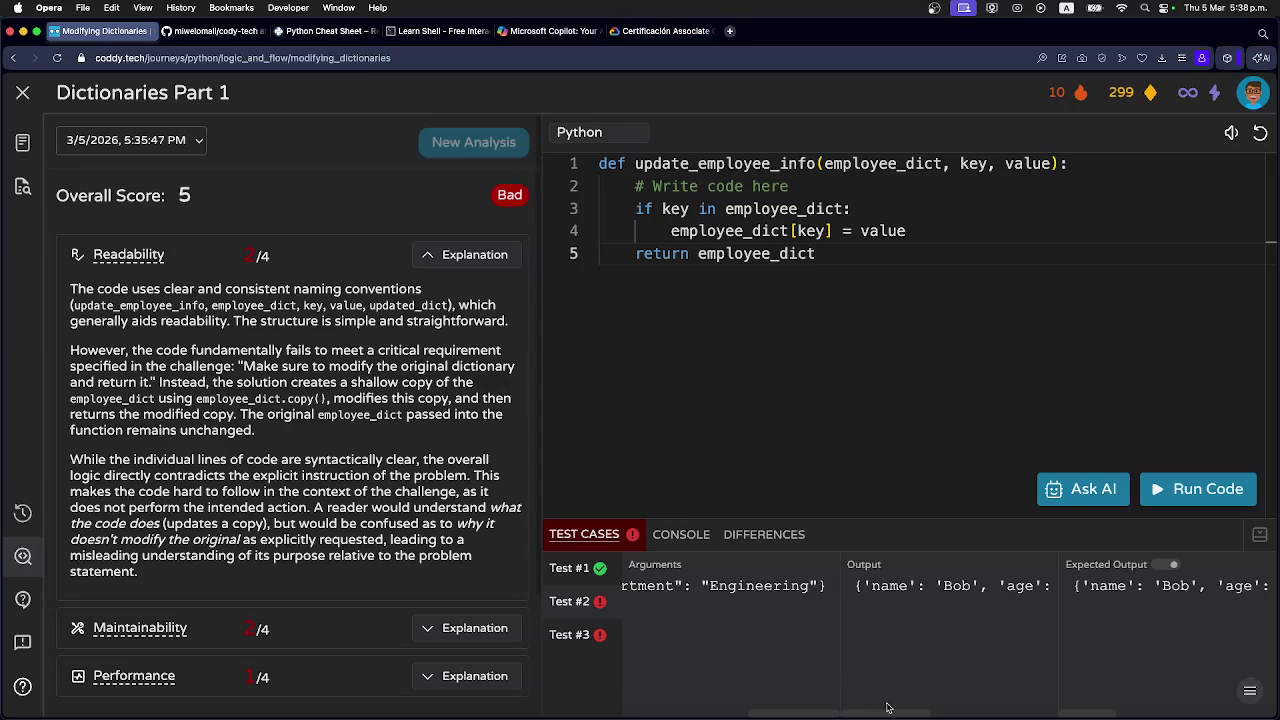
mouse_move(886, 707)
left_mouse_down()
mouse_move(1048, 714)
mouse_move(895, 714)
left_mouse_up()
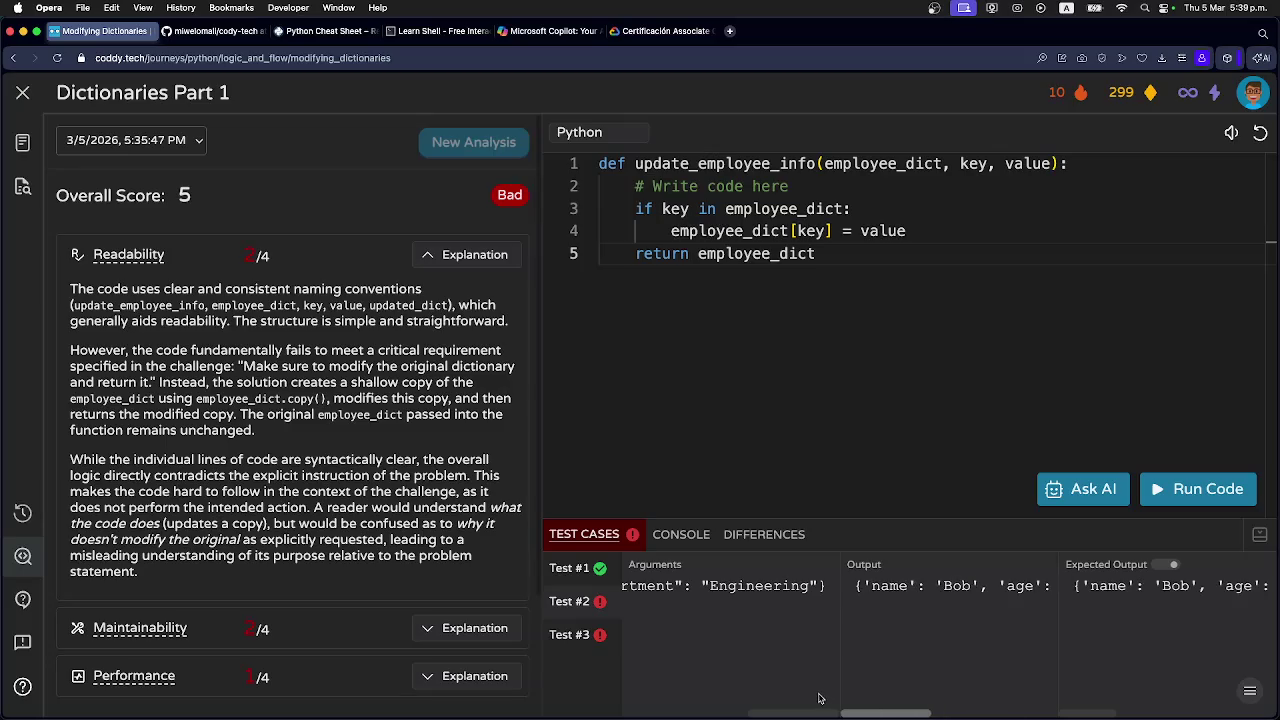
key("super+Tab")
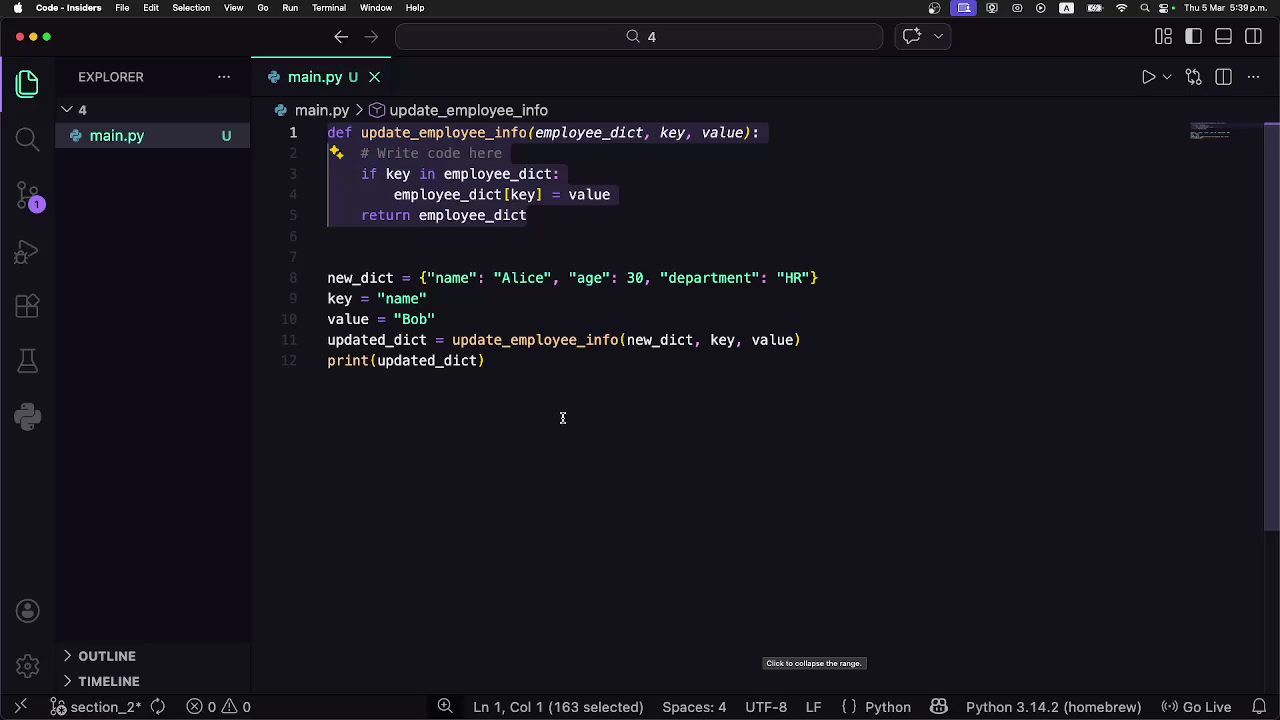
Delete the 'if key in employee_dict:' line and outdent the assignment in main.py.
left_click(445, 304)
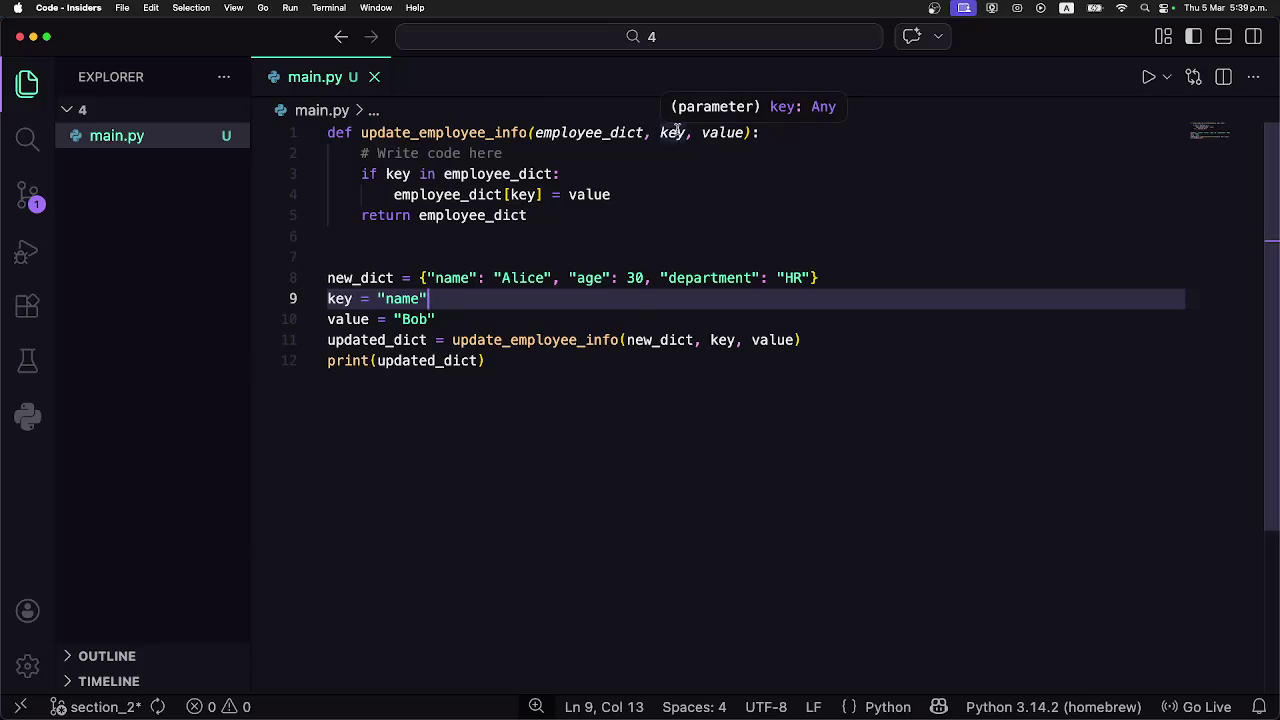
left_click_drag(563, 174, 361, 174)
key("BackSpace")
key("BackSpace")
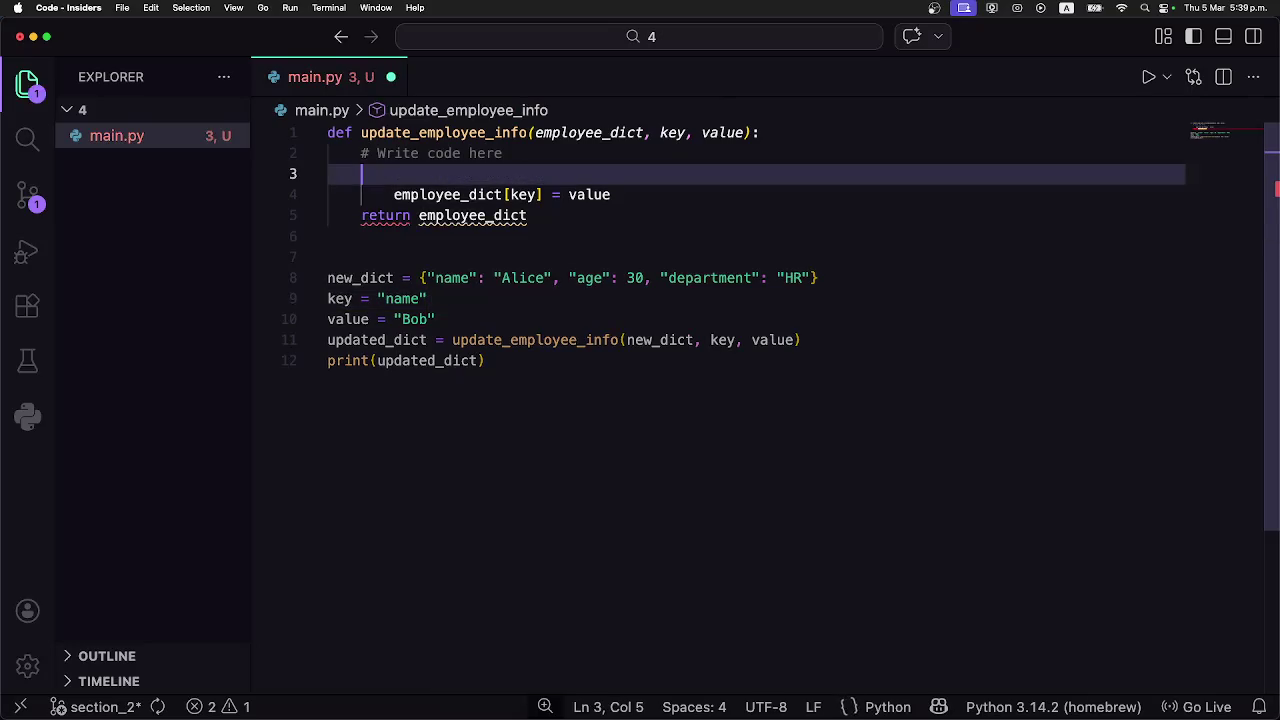
key("BackSpace")
left_click(394, 174)
key("BackSpace")
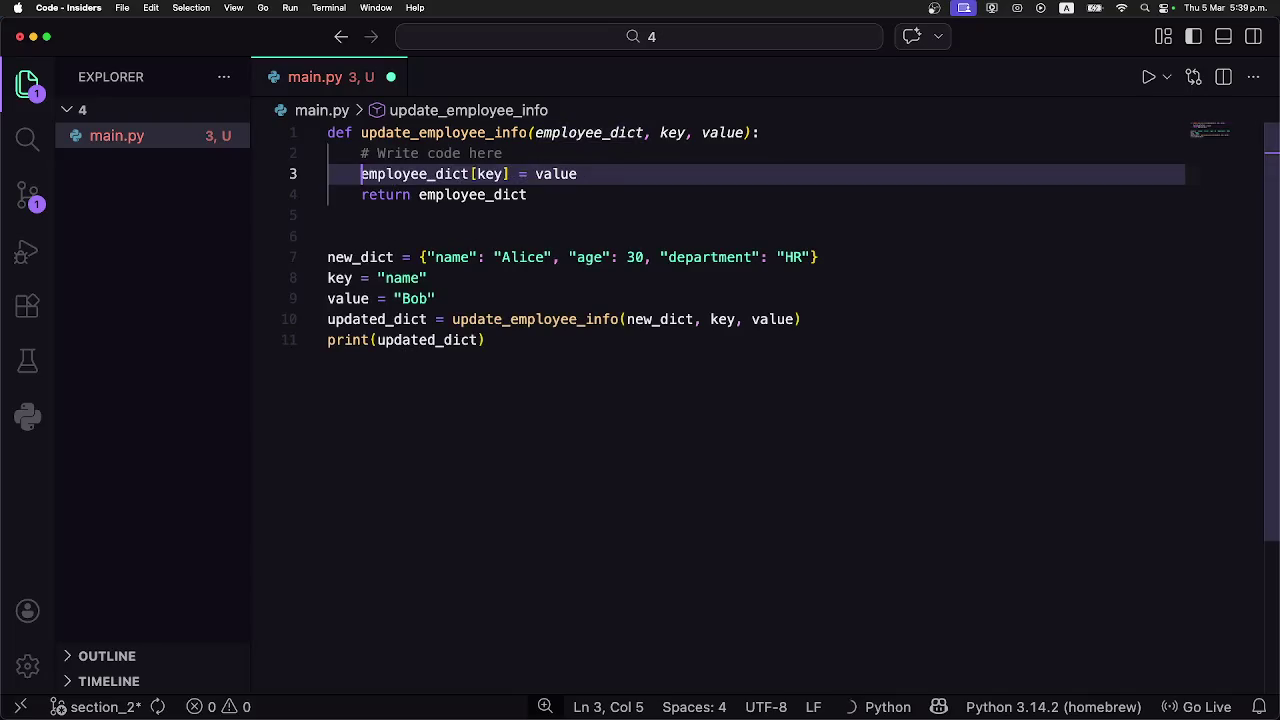
Save main.py and select the revised update_employee_info function.
left_click(469, 176)
key("cmd+s")
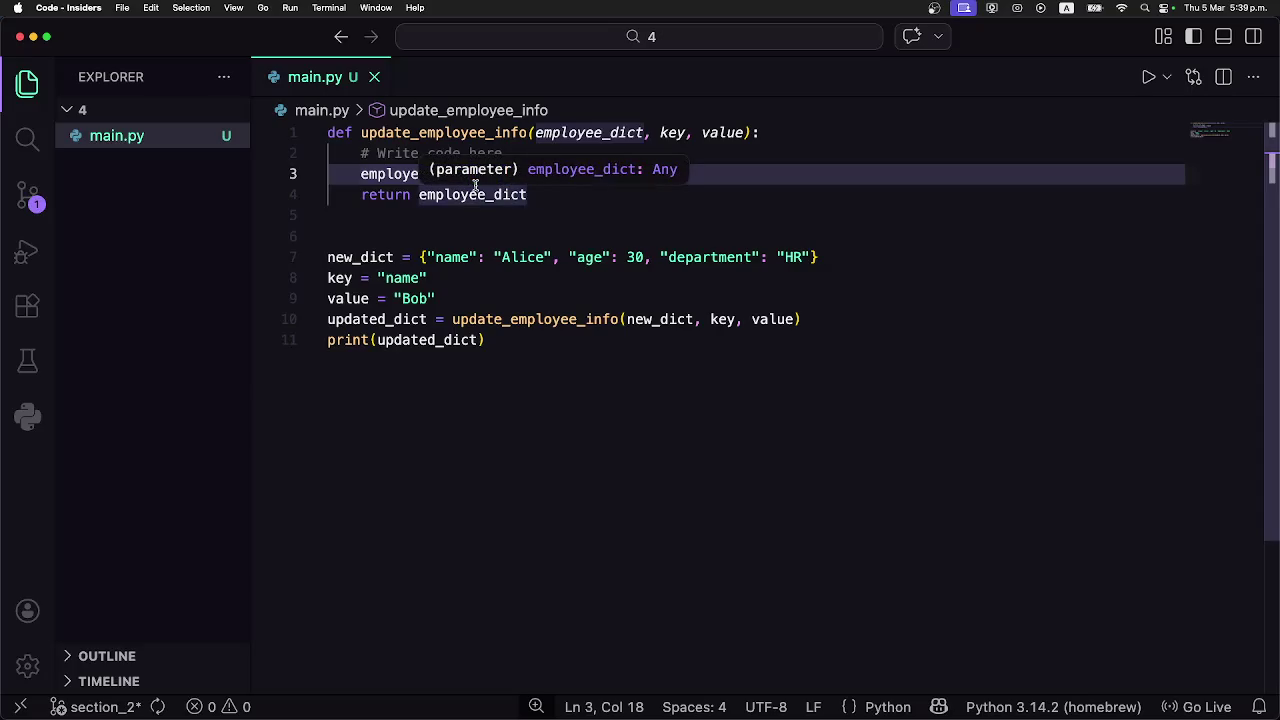
left_click_drag(551, 194, 301, 132)
key("super+c")
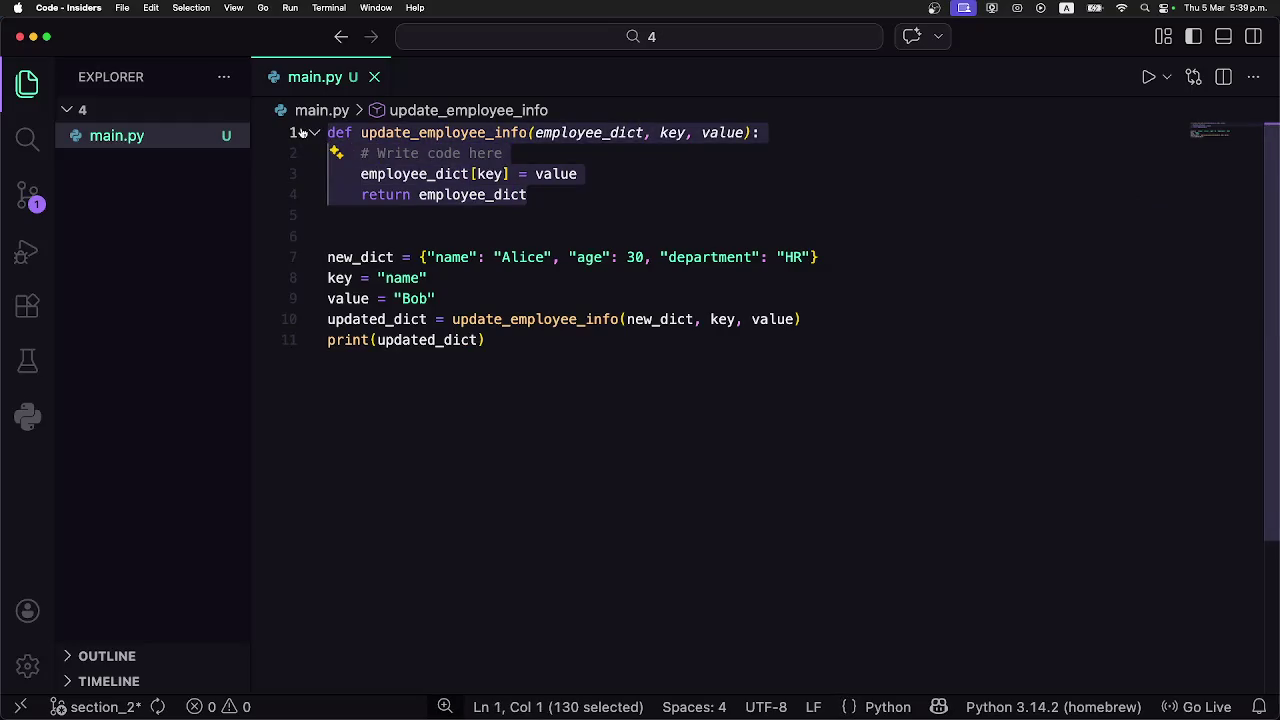
key("super+Tab")
Paste the four-line unconditional function into Coddy, run the tests, and request a new analysis.
mouse_move(840, 258)
left_mouse_down()
mouse_move(690, 228)
mouse_move(518, 153)
left_mouse_up()
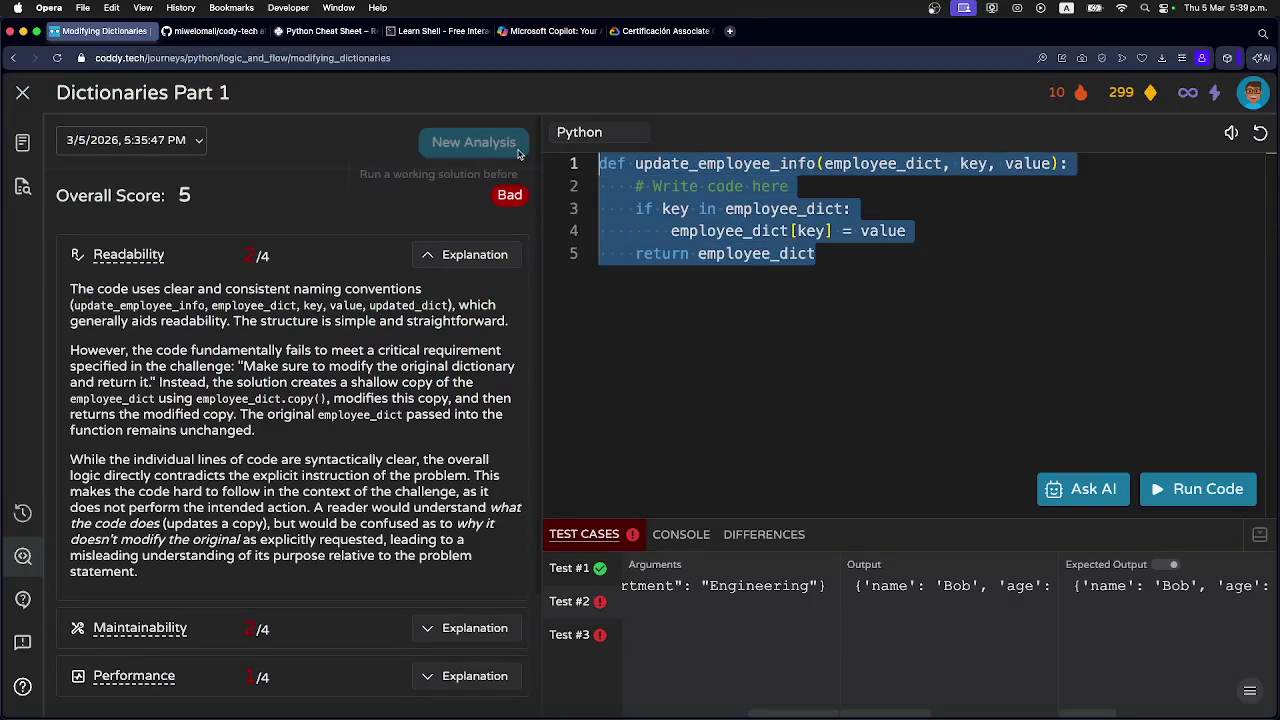
key("super+v")
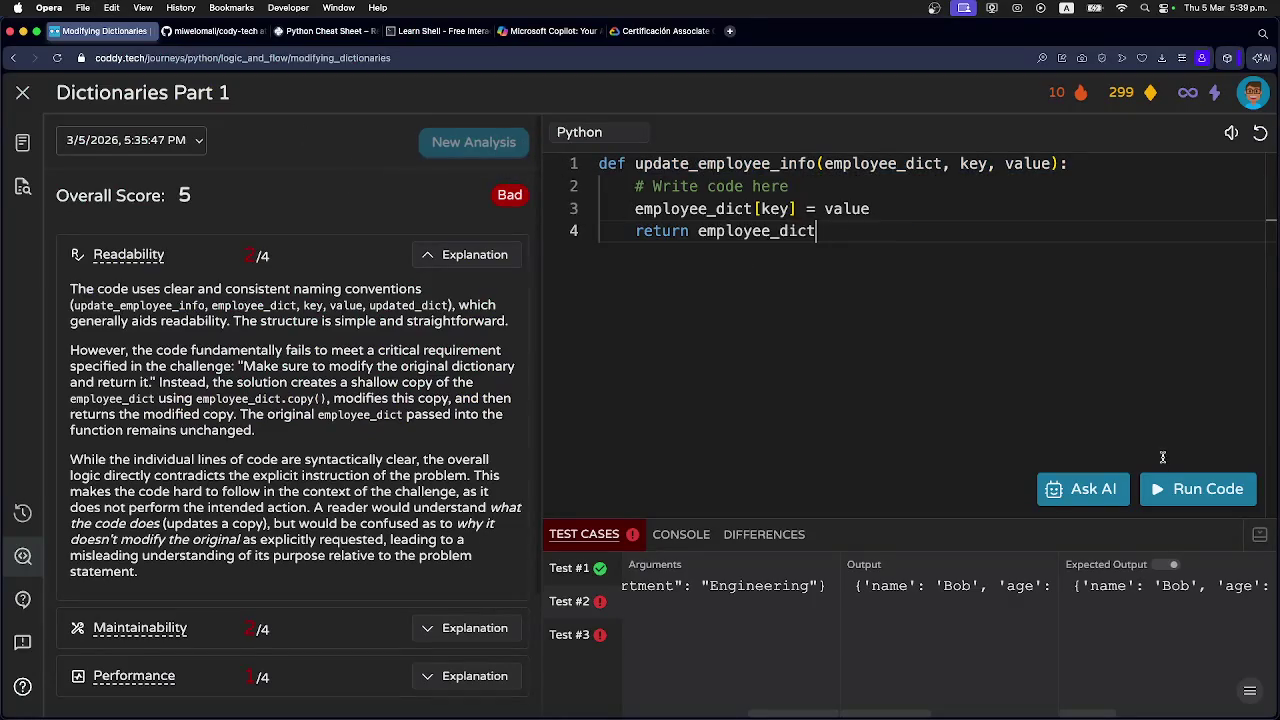
left_click(1175, 490)
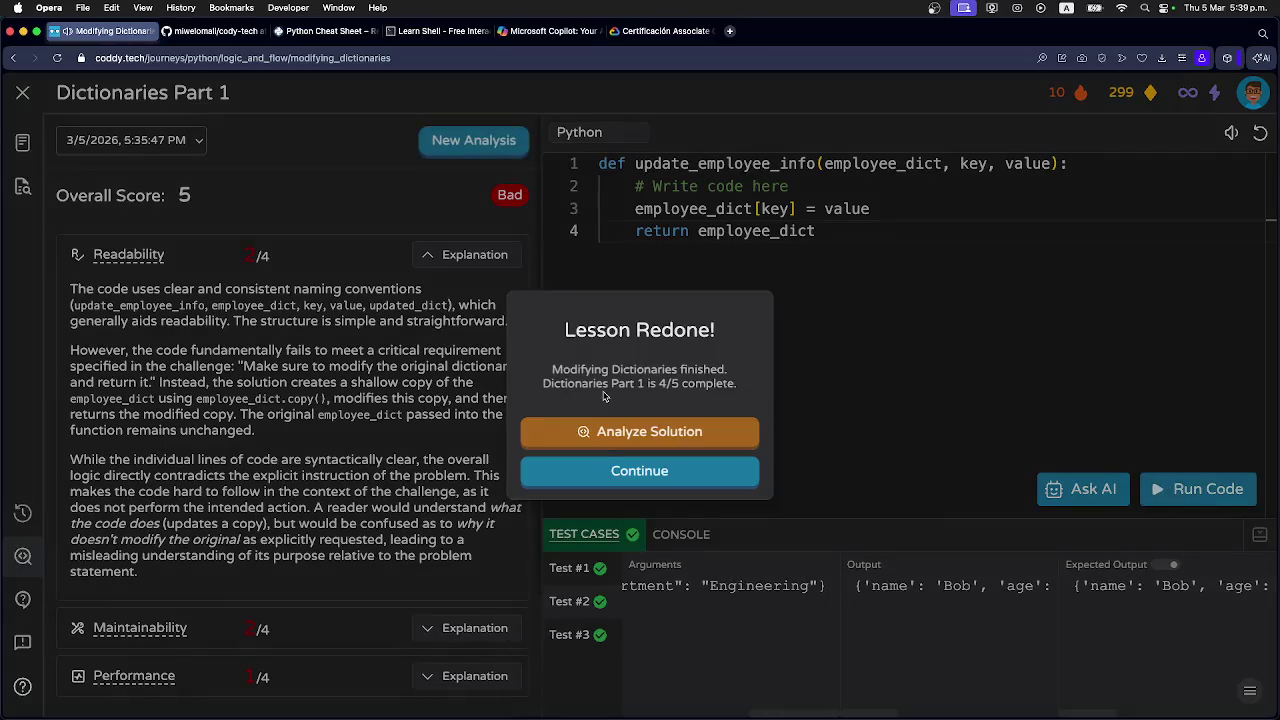
left_click(612, 432)
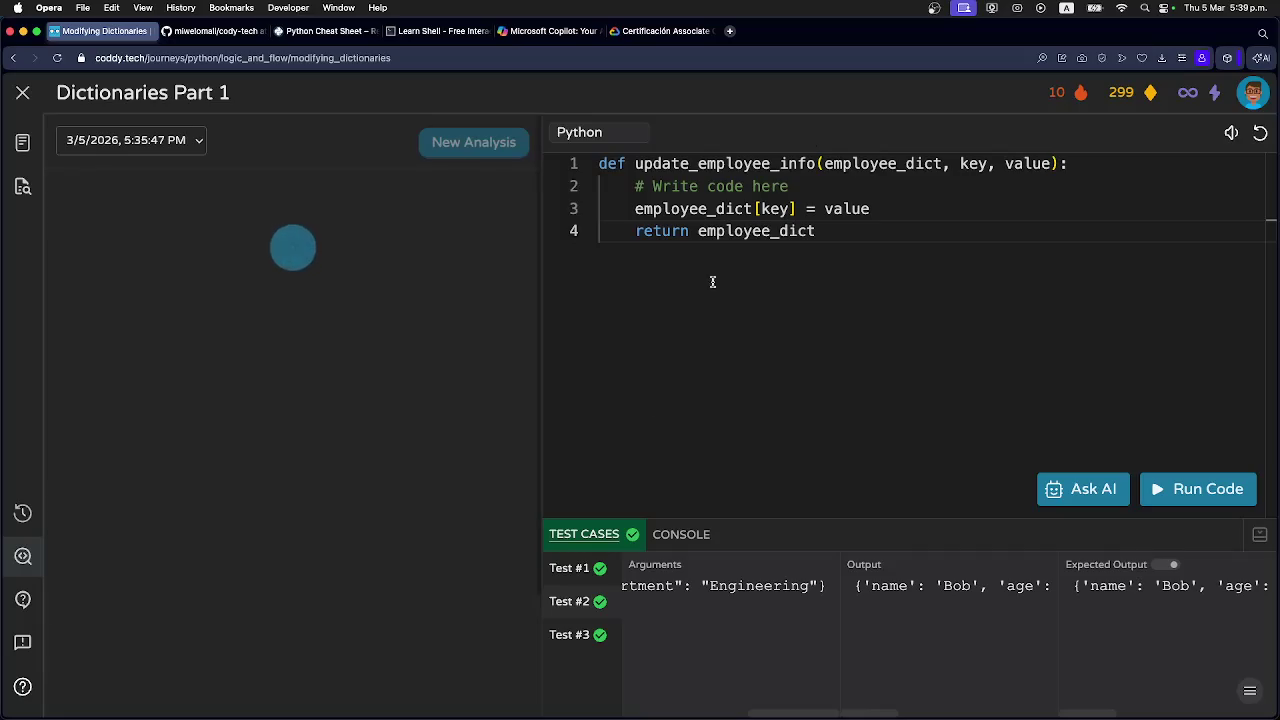
Search Google for 'despulpando cafe' in a new Opera tab.
left_click(731, 31)
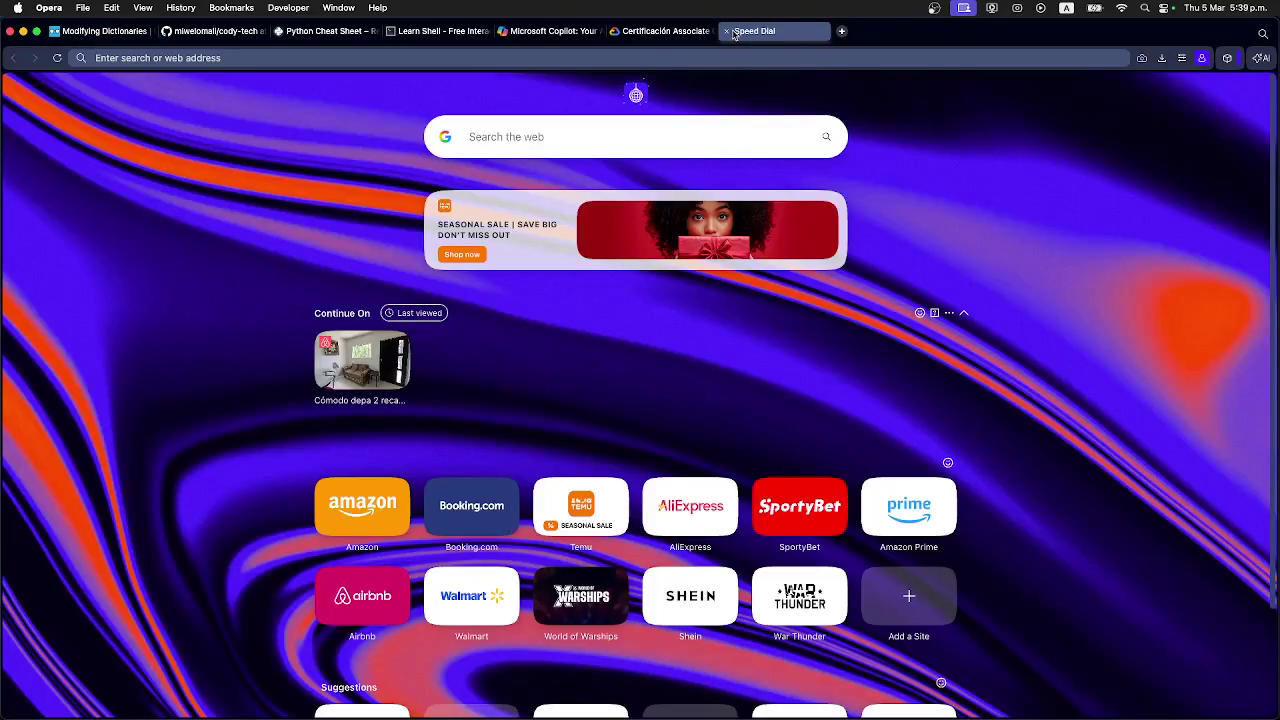
type("desl")
type("or")
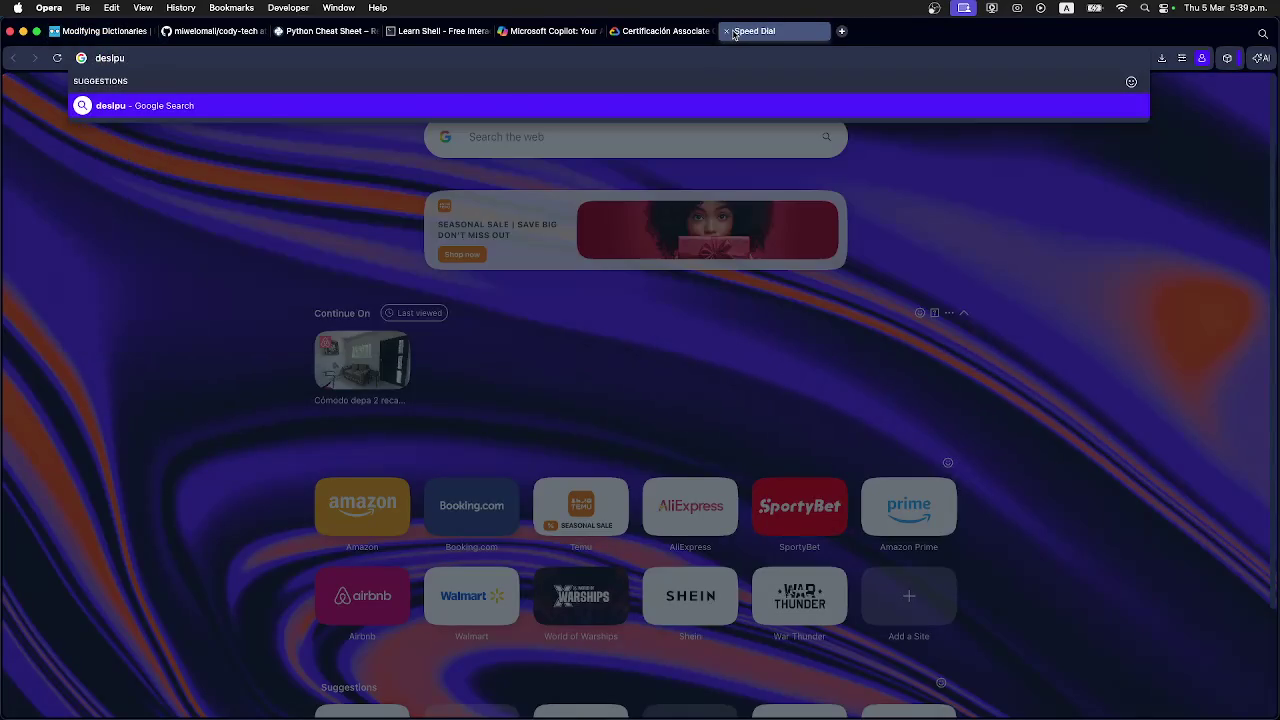
key("BackSpace")
key("BackSpace")
key("BackSpace")
type("pul")
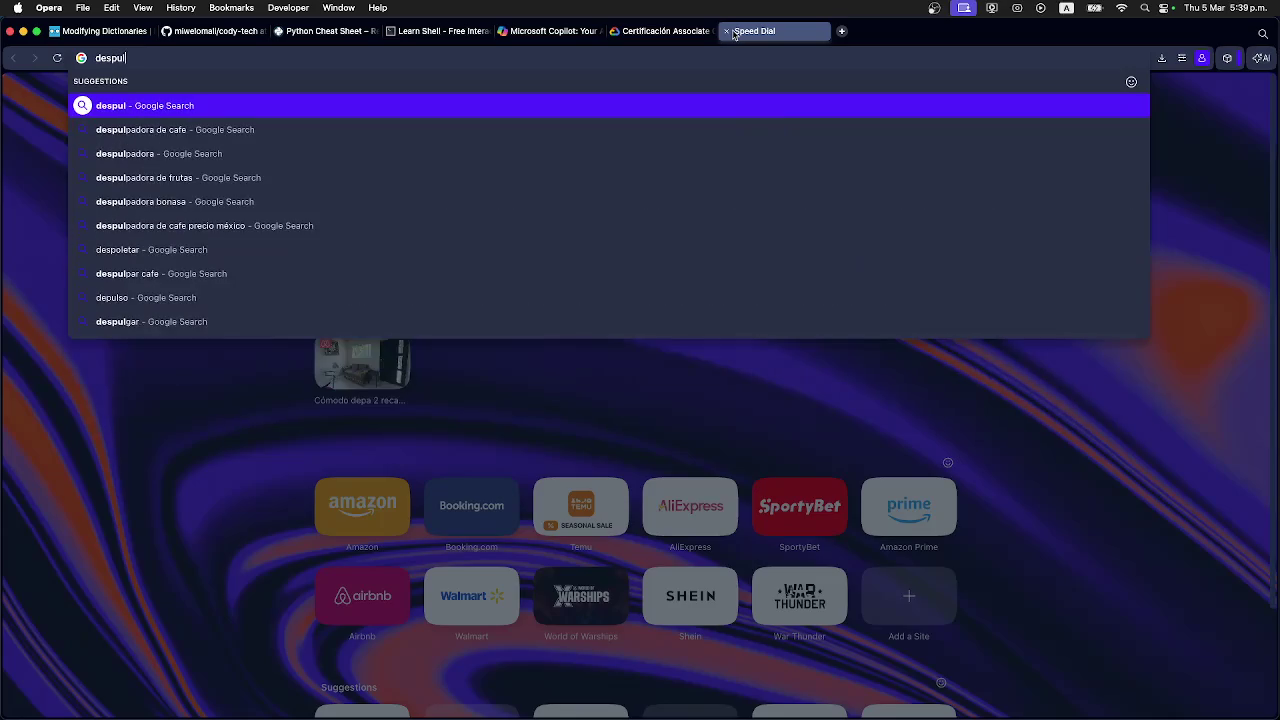
type("pando cafe")
key("Return")
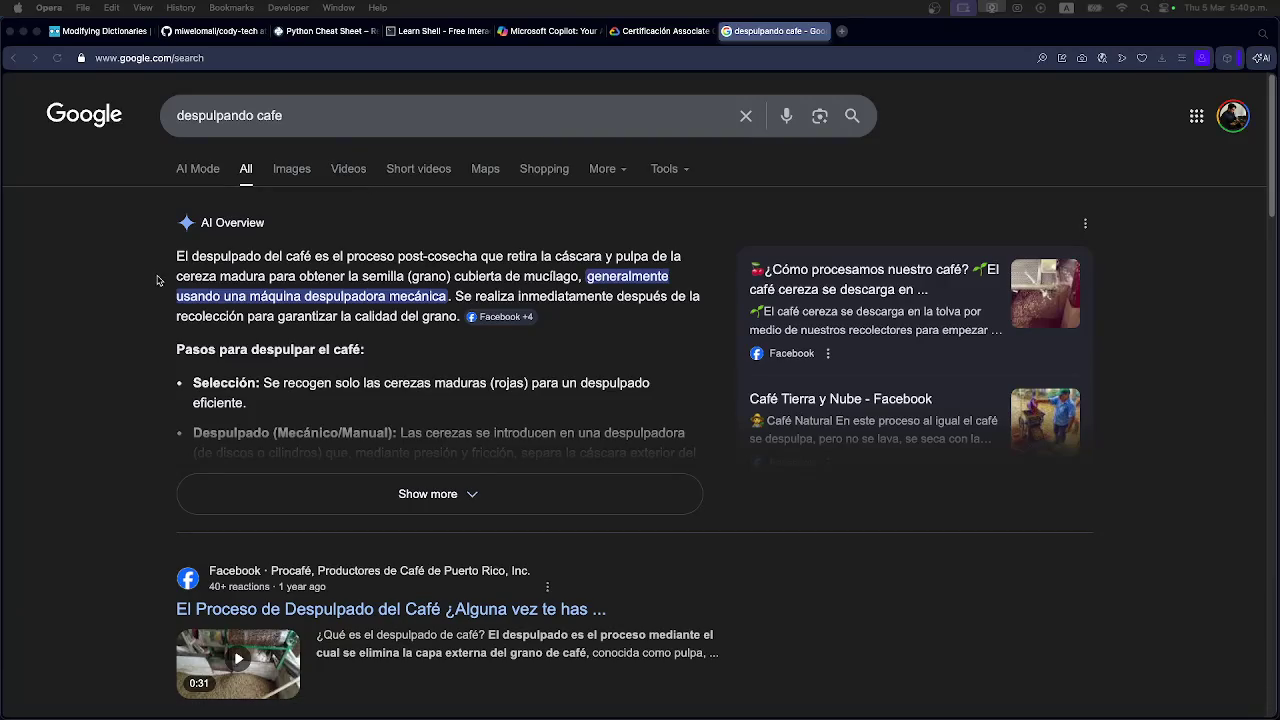
Expand the AI Overview with Show more and scroll through the pulping steps.
scroll(162, 317, "down", 1)
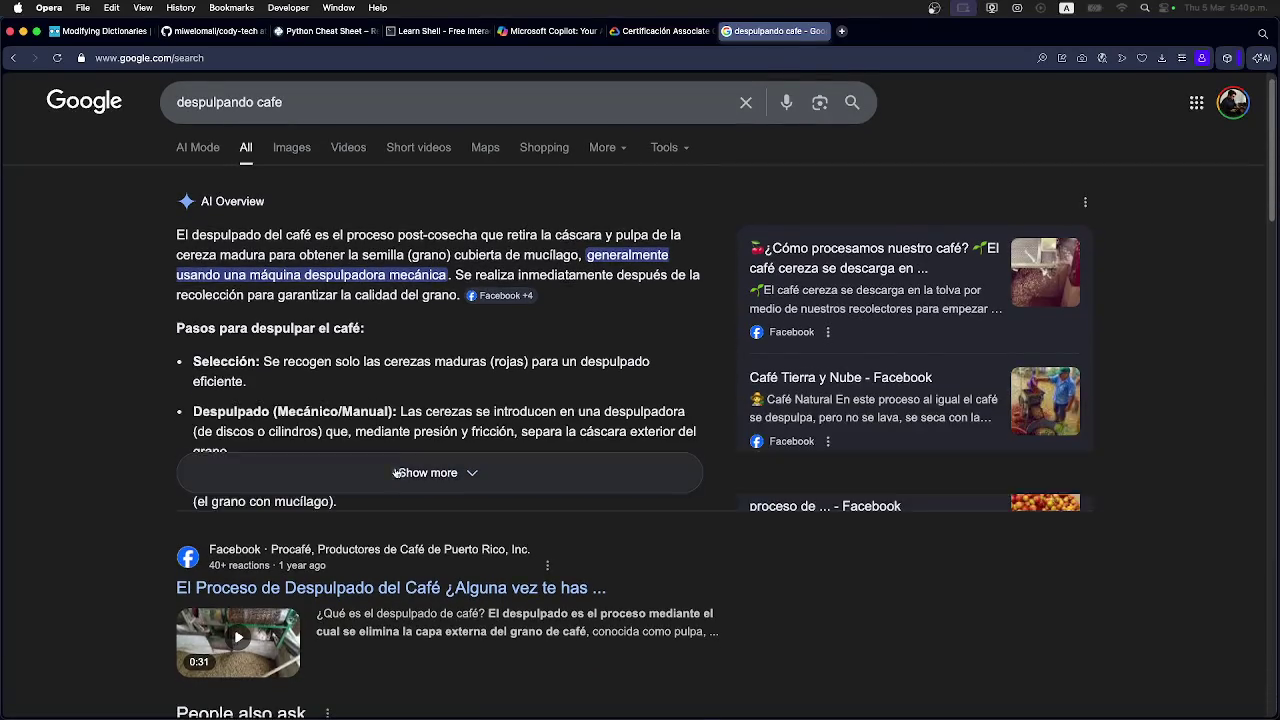
left_click(404, 472)
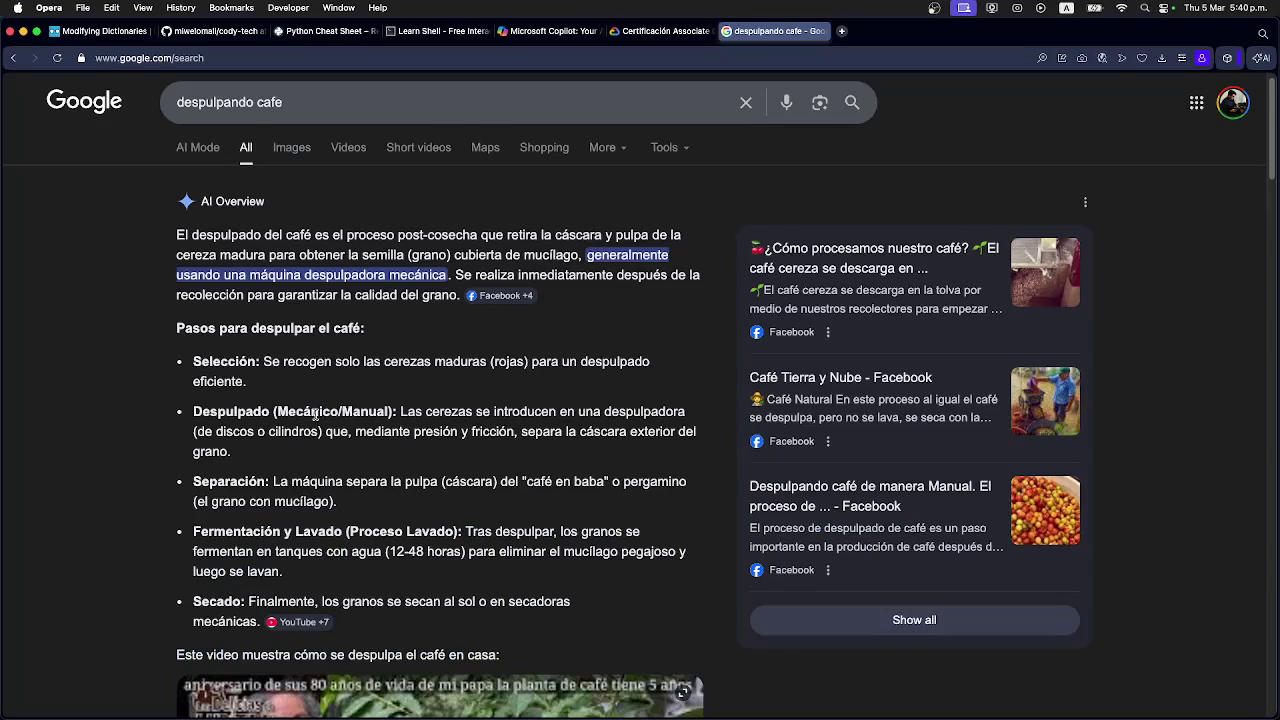
scroll(308, 413, "down", 1)
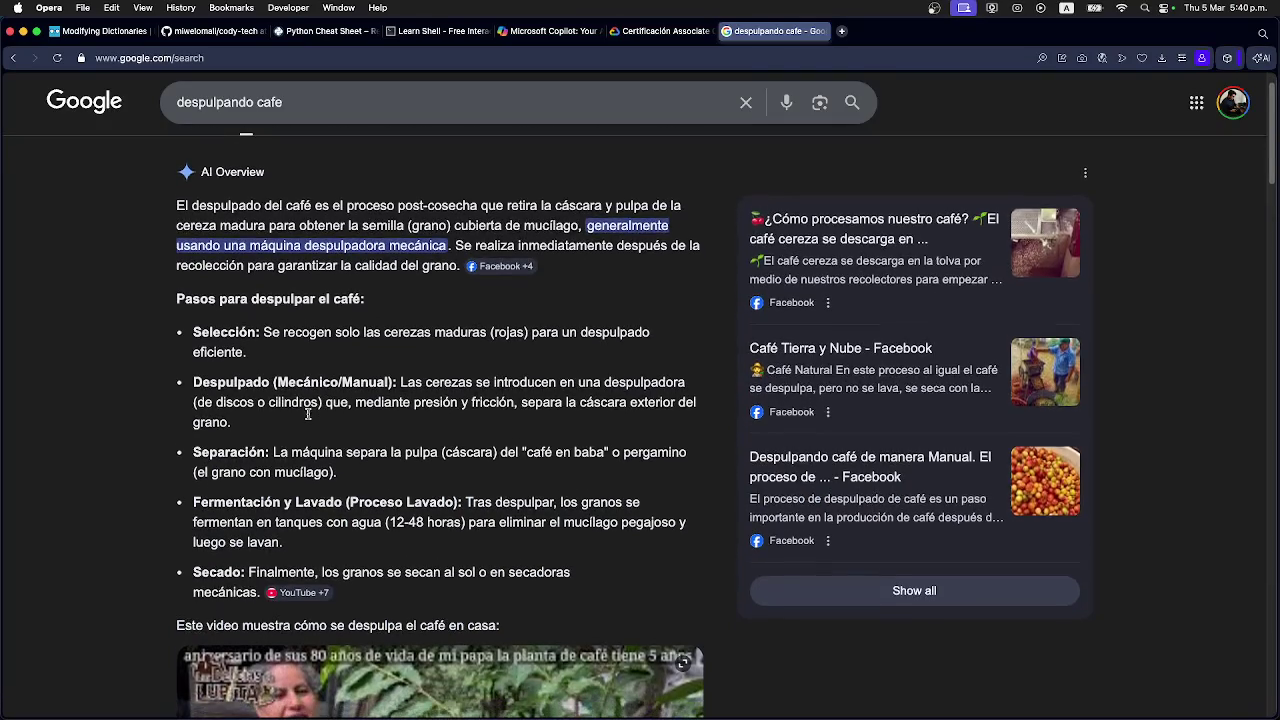
scroll(308, 413, "down", 2)
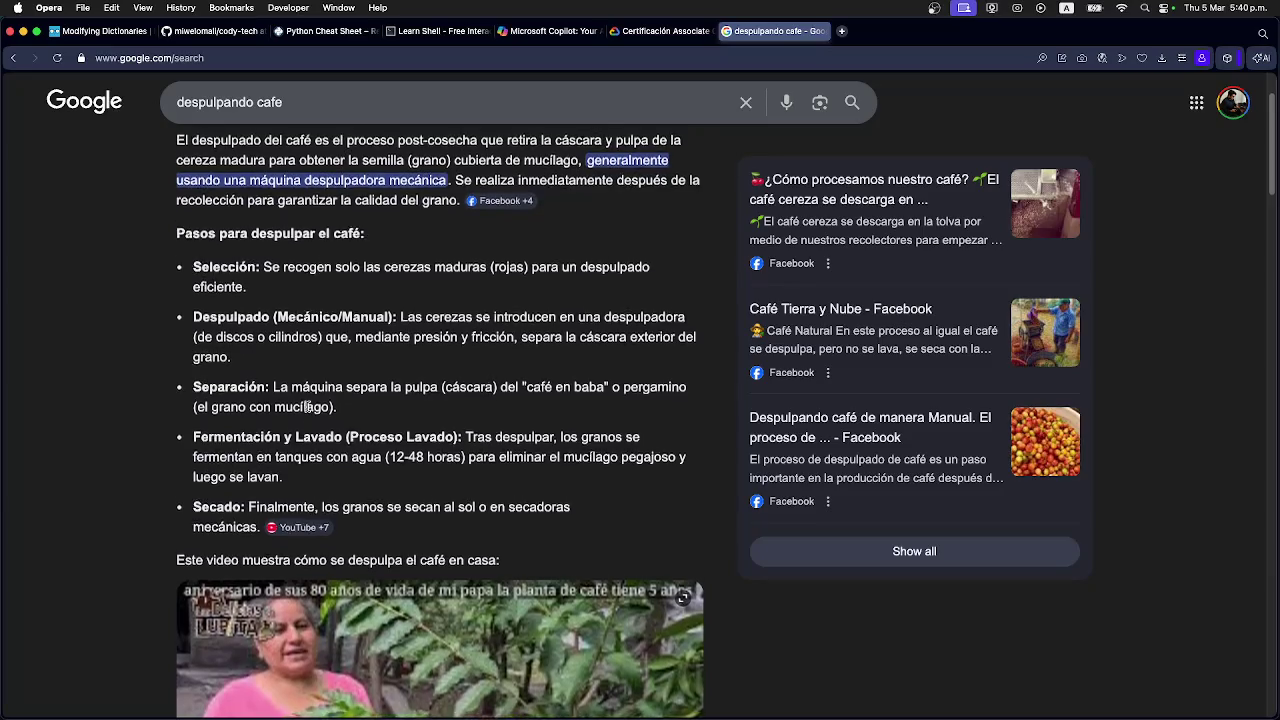
scroll(308, 406, "up", 2)
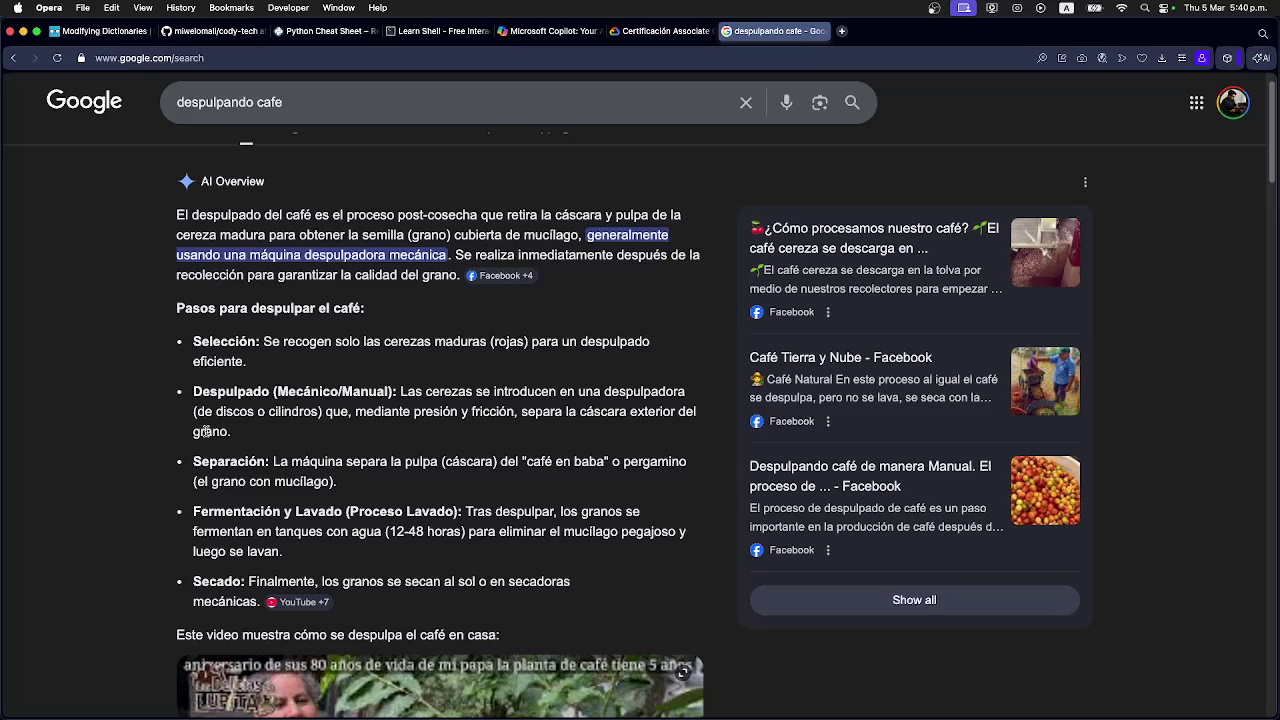
scroll(203, 430, "up", 1)
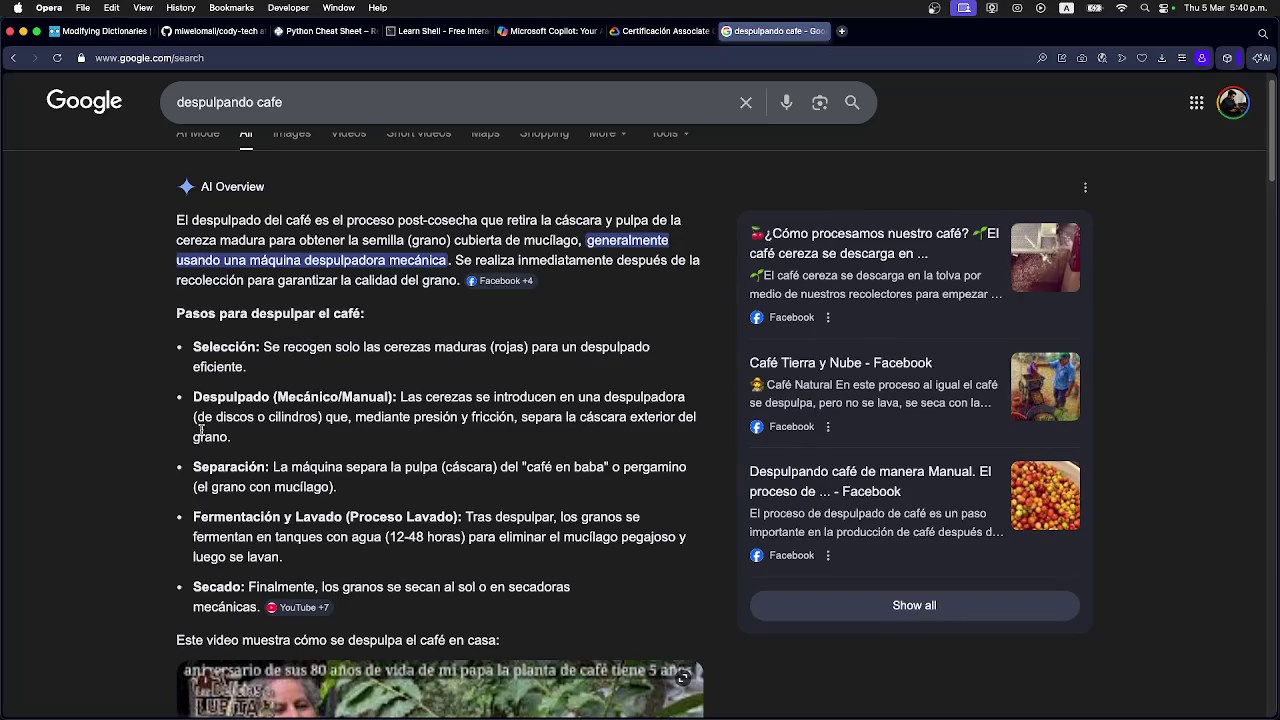
Highlight the '12-48 horas' fermentation time, then clear the selection.
double_click(403, 537)
left_click(403, 537)
left_click_drag(386, 537, 464, 542)
left_click(421, 548)
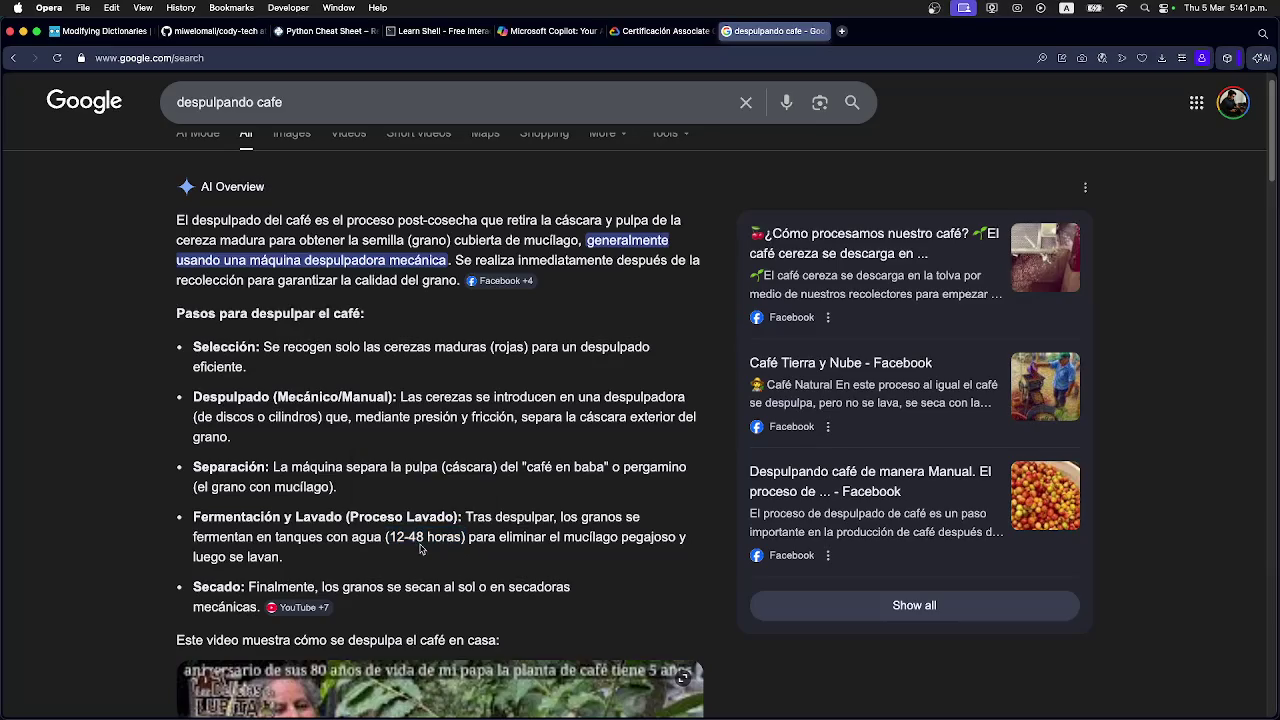
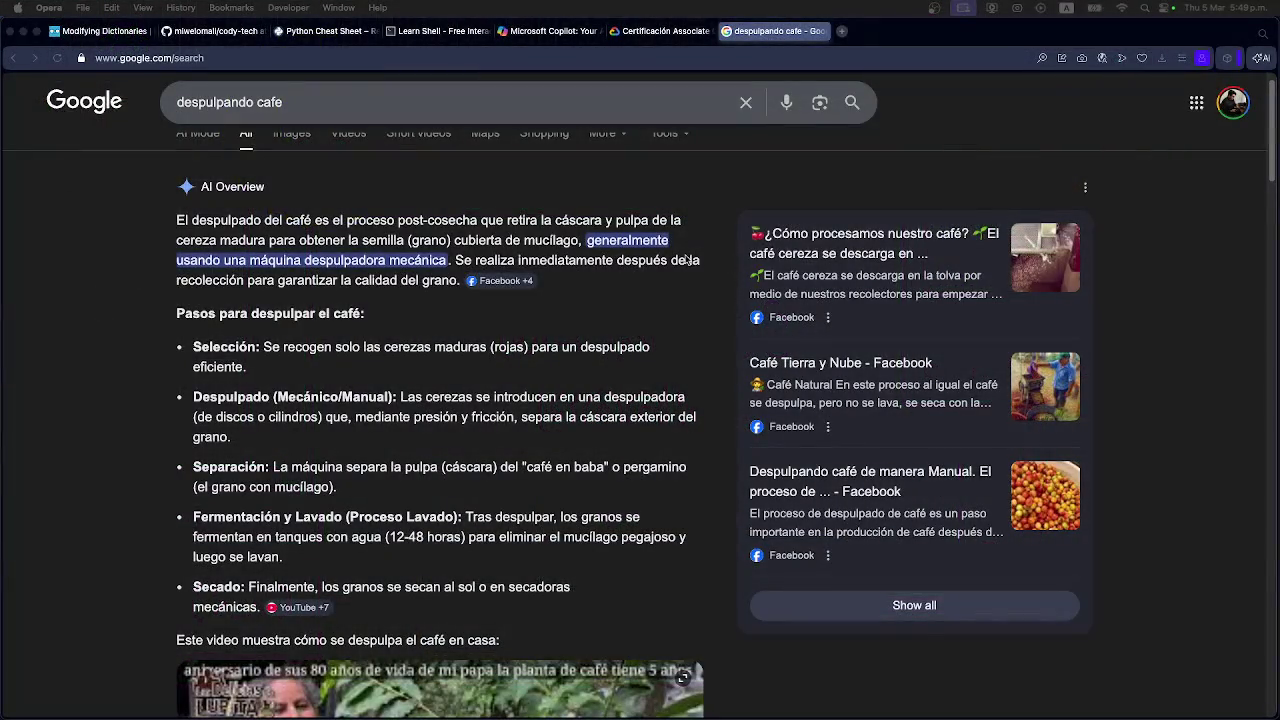
Return to the Modifying Dictionaries challenge page with its Perfect 12 score, then bring up Spotify.
left_click(104, 32)
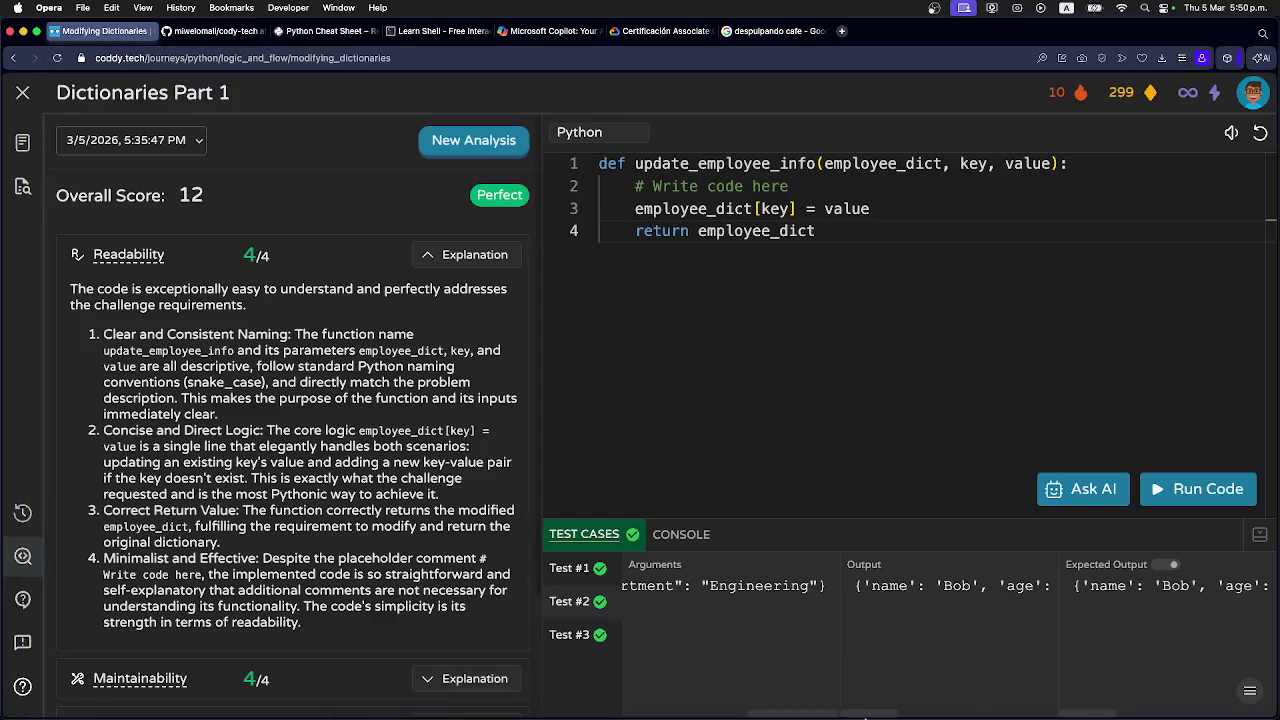
mouse_move(866, 716)
left_click(831, 690)
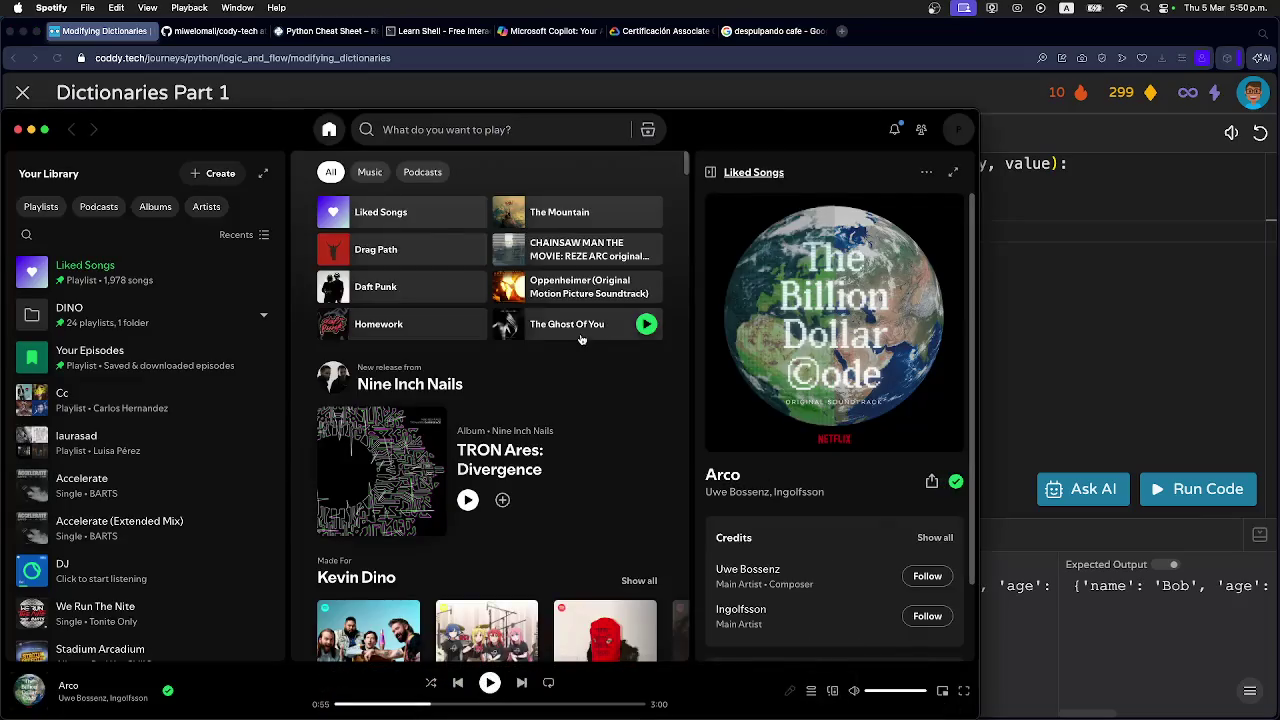
Search Spotify for 'kessoku band' and open the artist page.
left_click(402, 132)
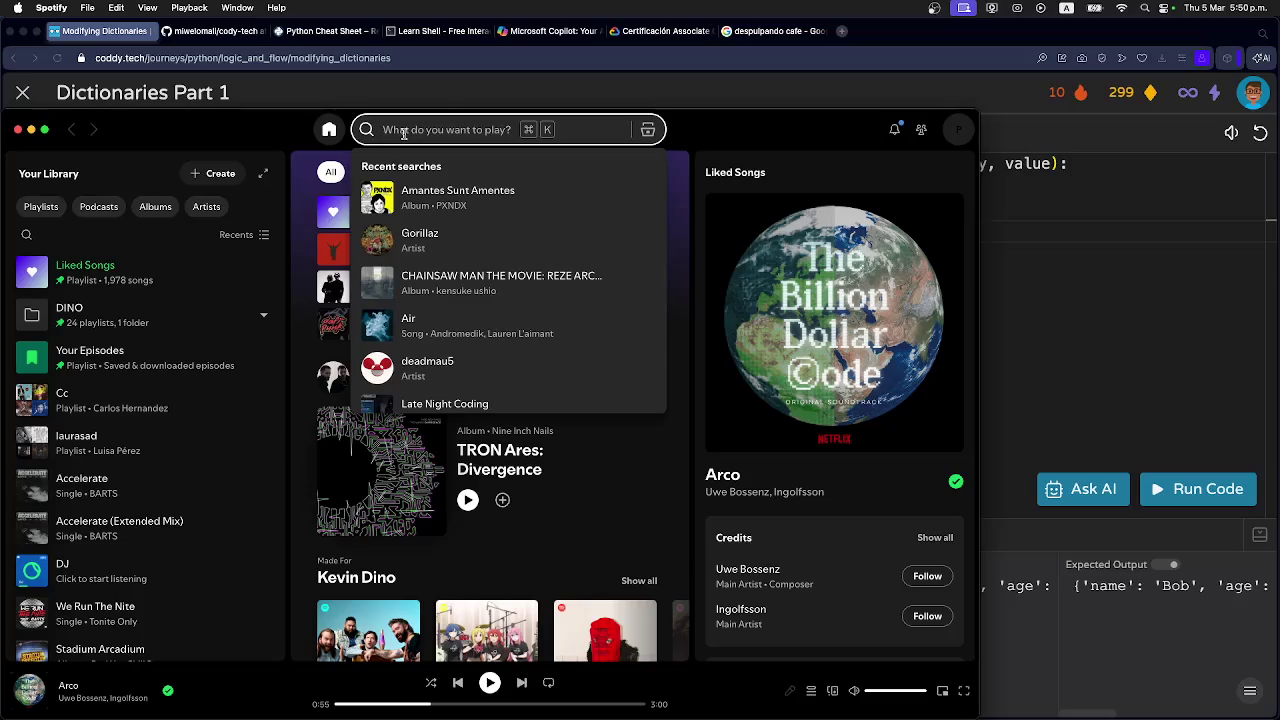
type("kess")
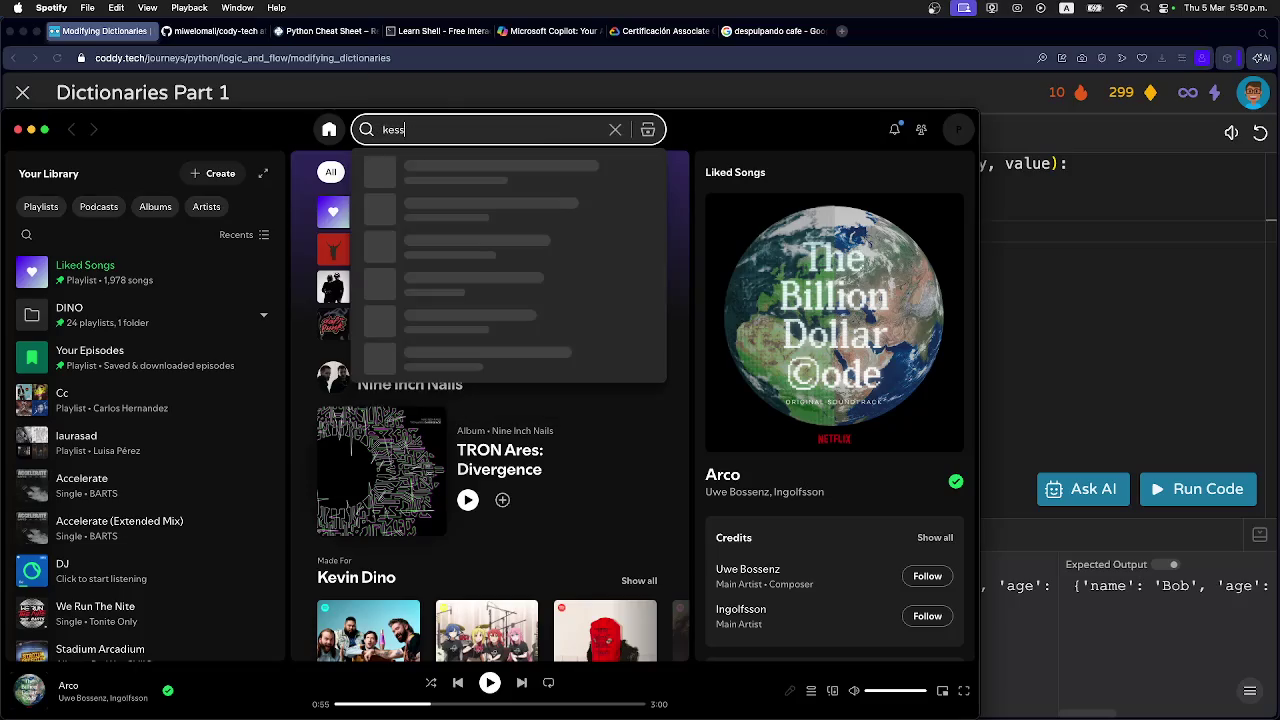
type("oku band")
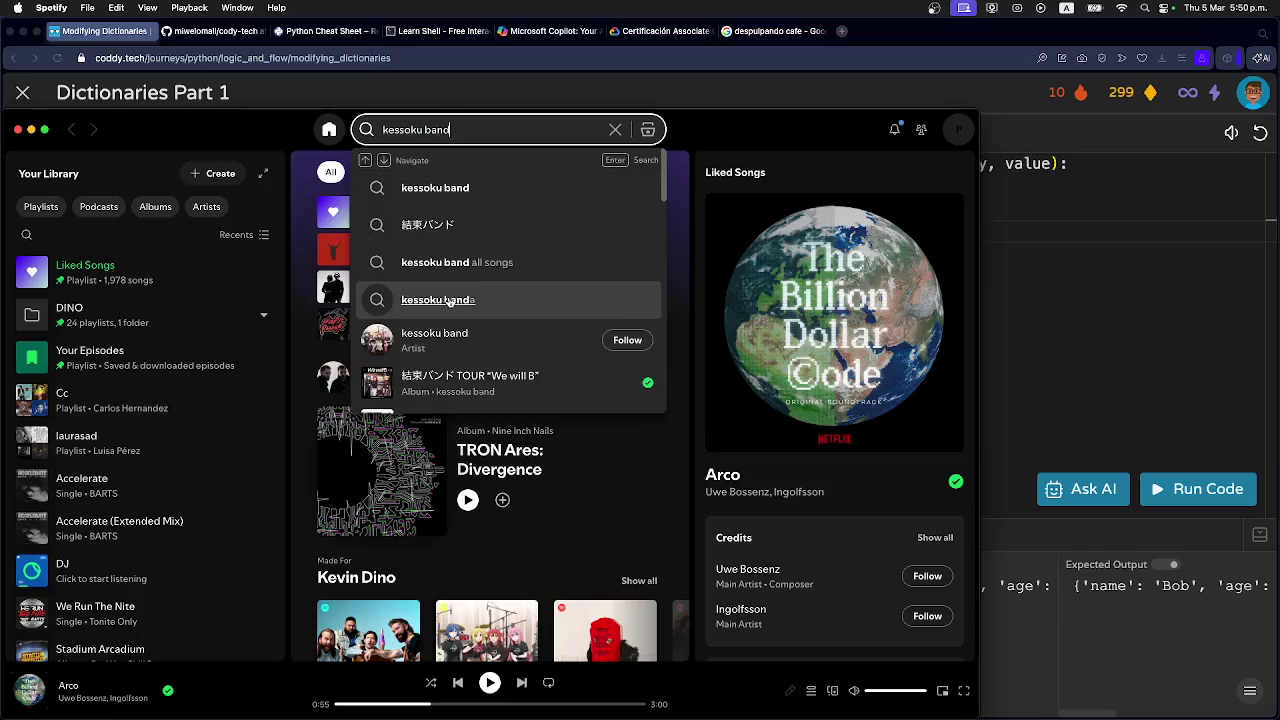
left_click(425, 342)
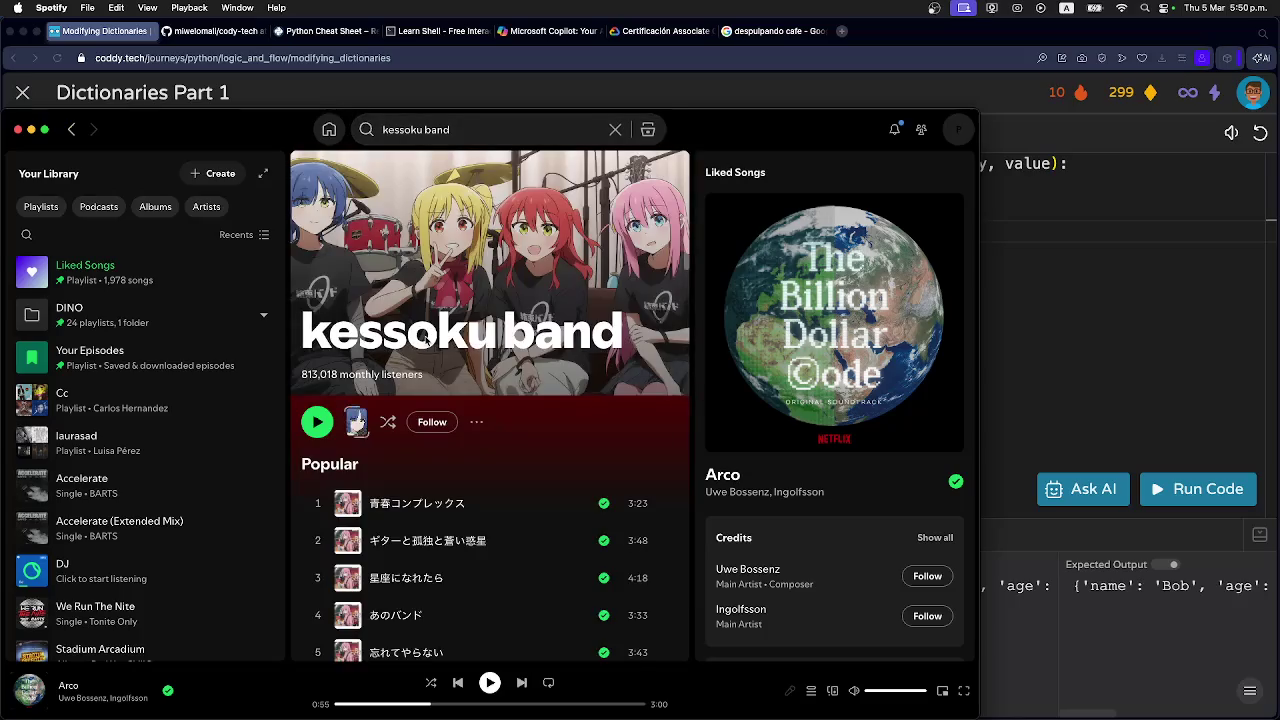
scroll(438, 448, "down", 10)
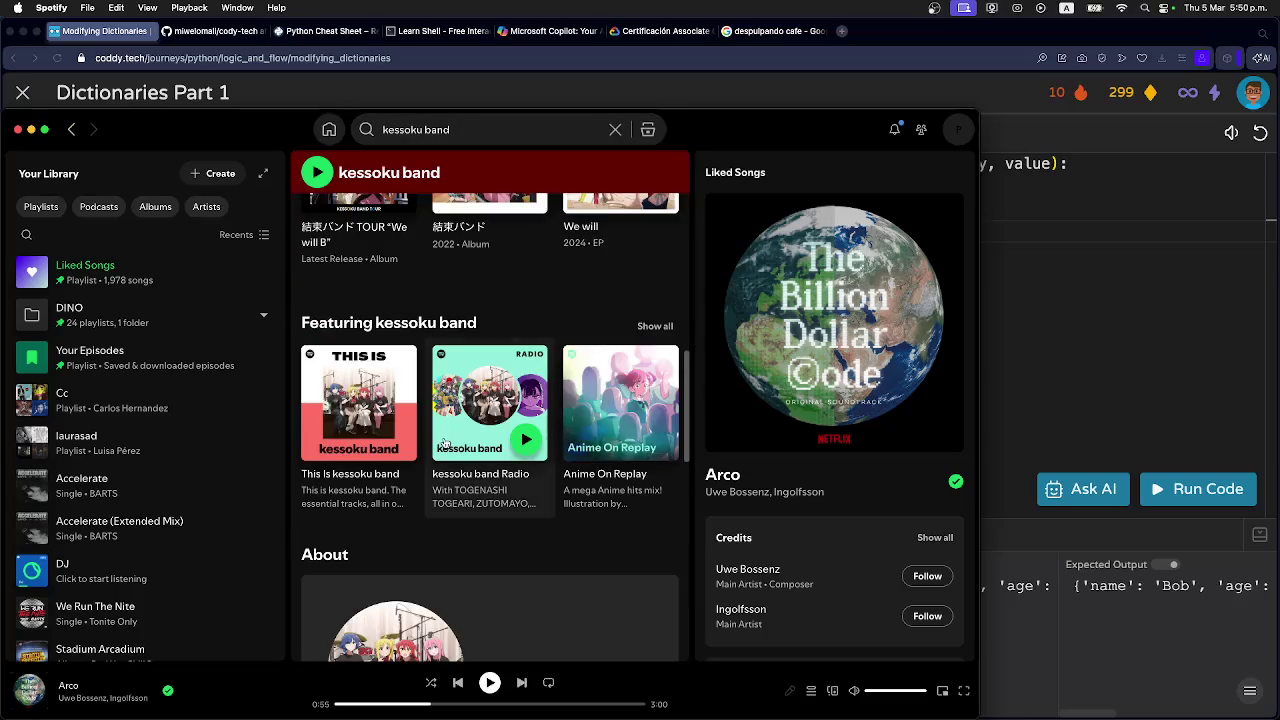
scroll(433, 438, "up", 5)
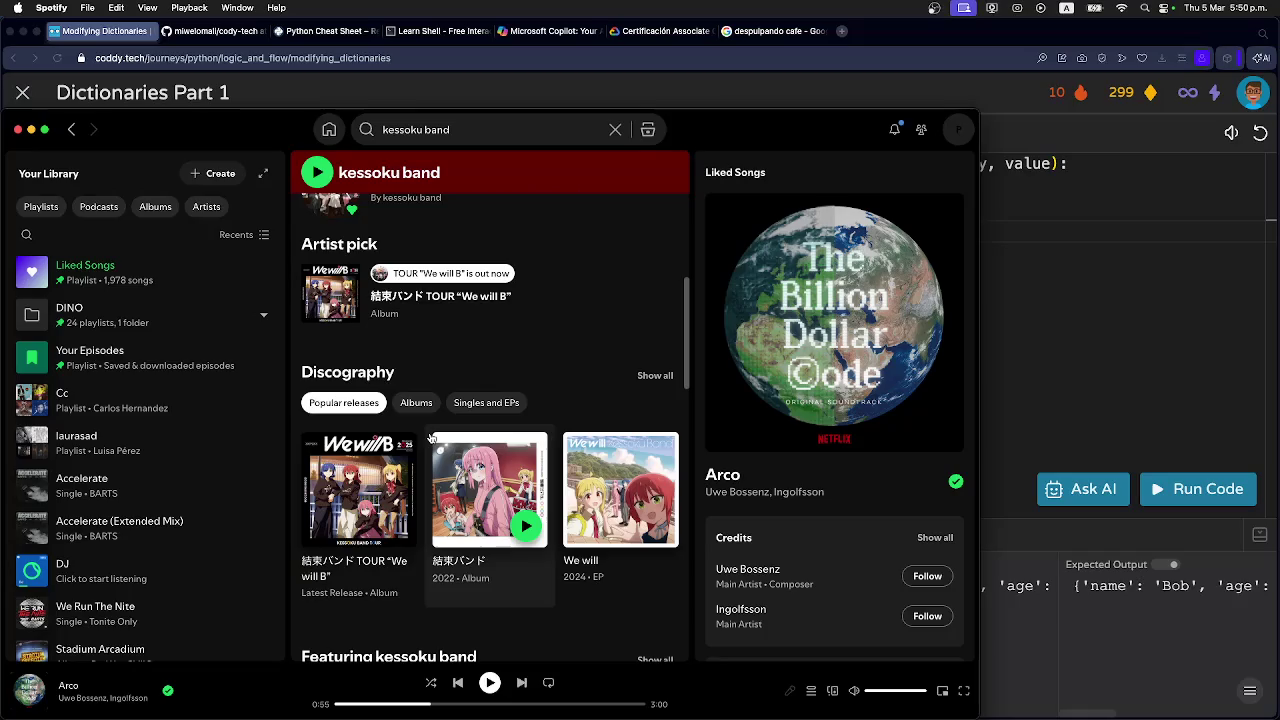
Play track 1 of the 結束バンド TOUR “We will B” album, then hide Spotify.
left_click(353, 480)
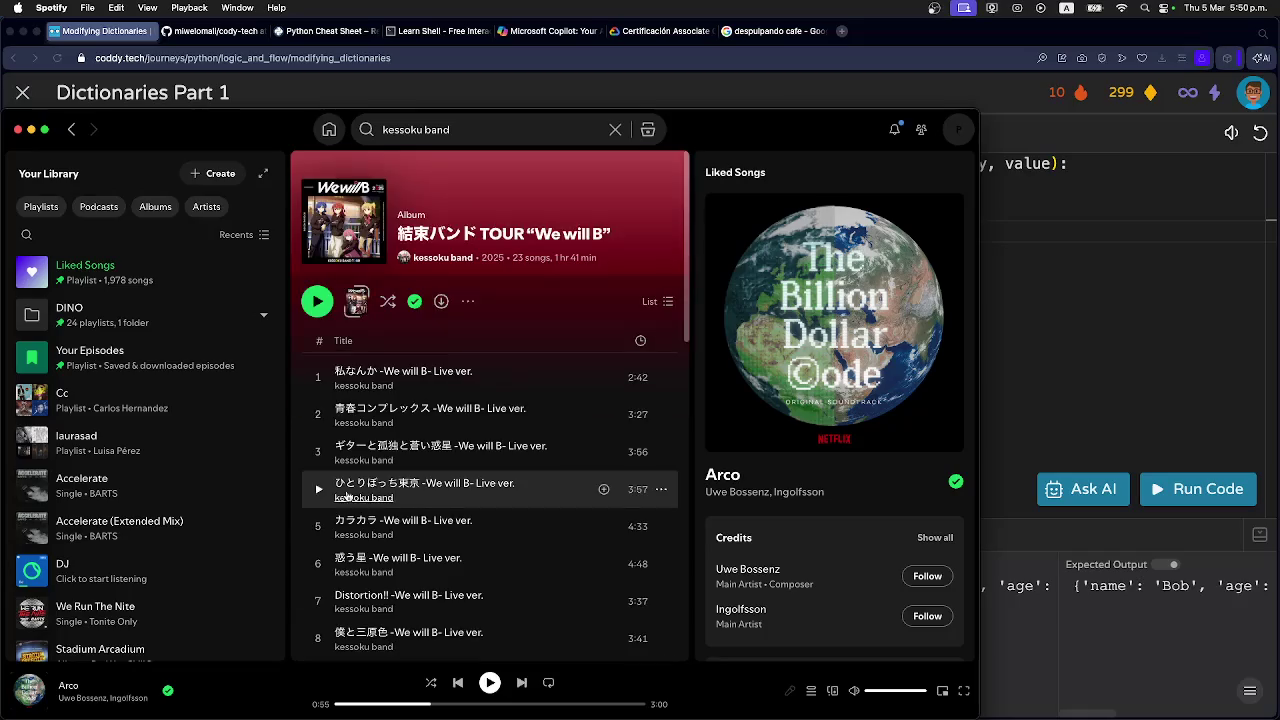
scroll(353, 484, "down", 1)
scroll(353, 484, "down", 8)
scroll(355, 483, "up", 9)
scroll(355, 483, "up", 1)
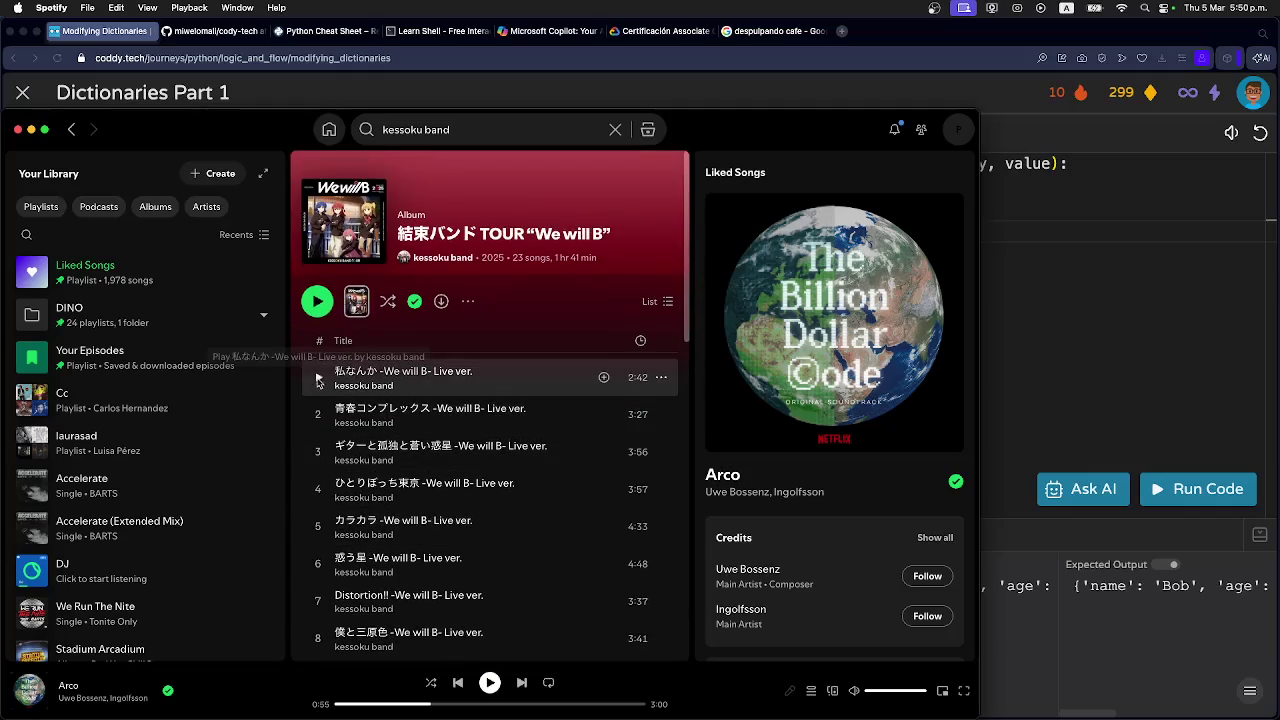
left_click(318, 377)
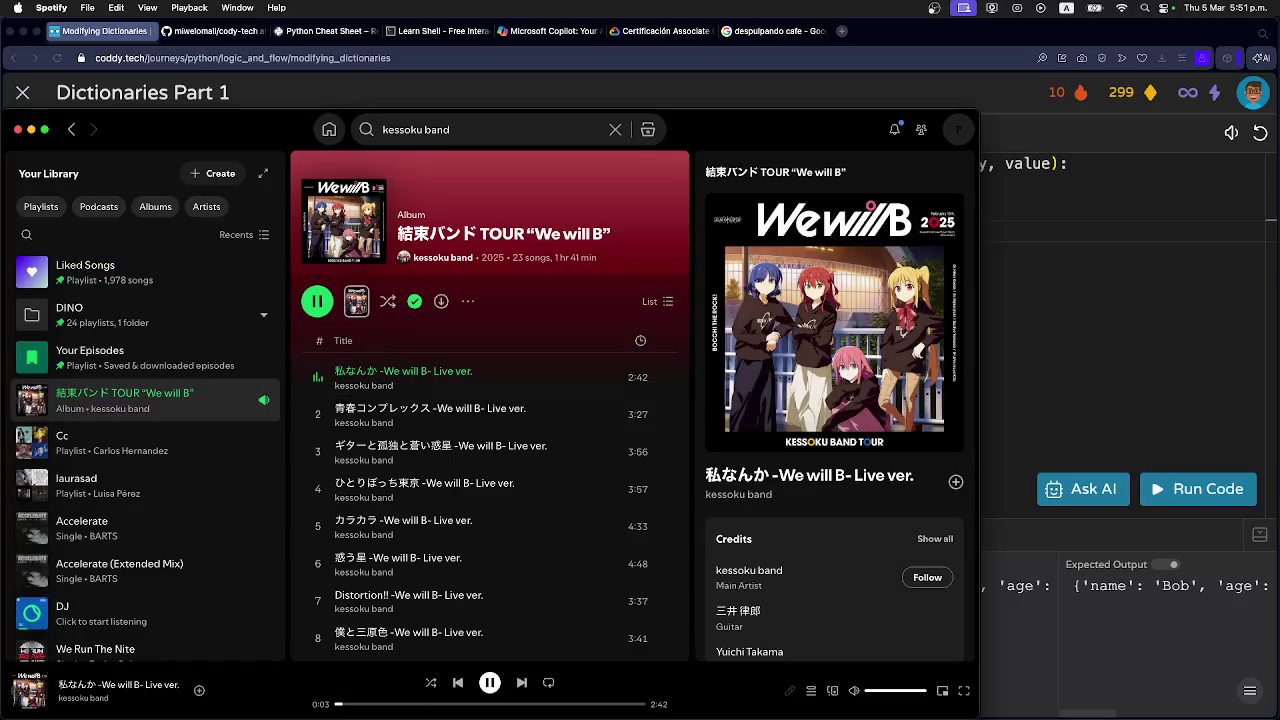
key("super+Tab")
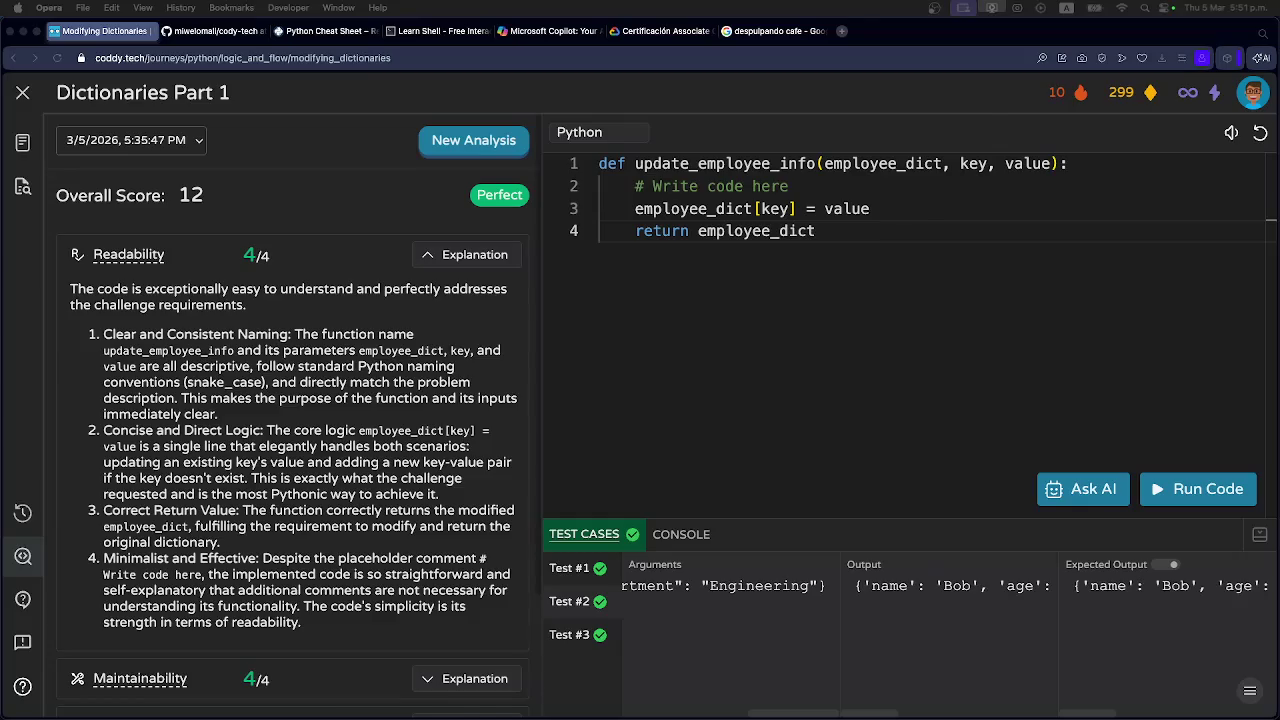
Quit Spotify and switch to VS Code Insiders showing main.py with update_employee_info.
key("super+Tab")
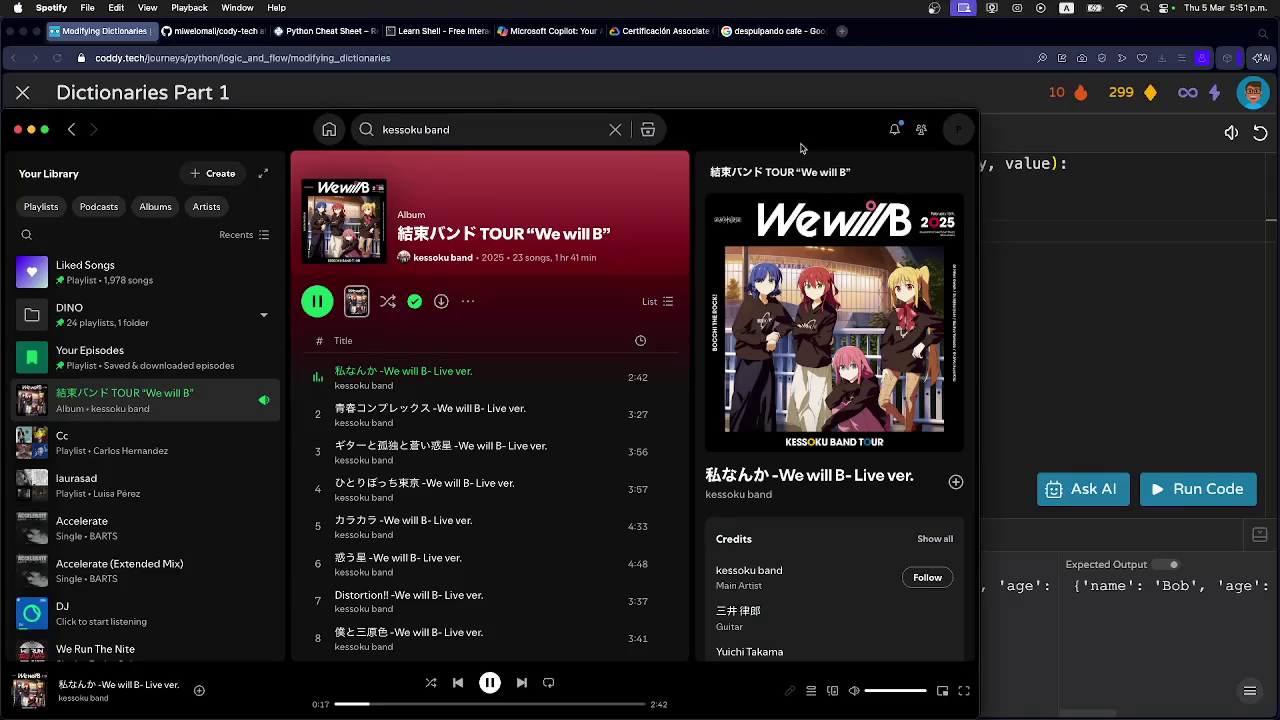
key("super+w")
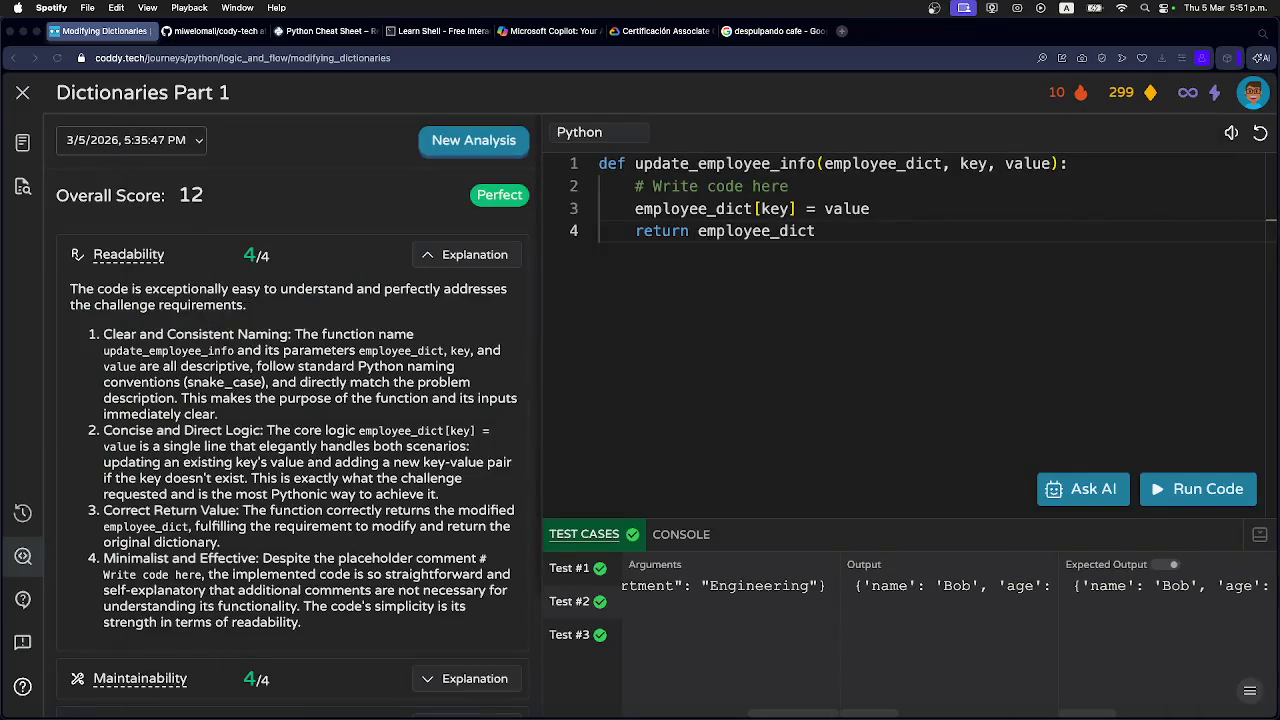
key("super+q")
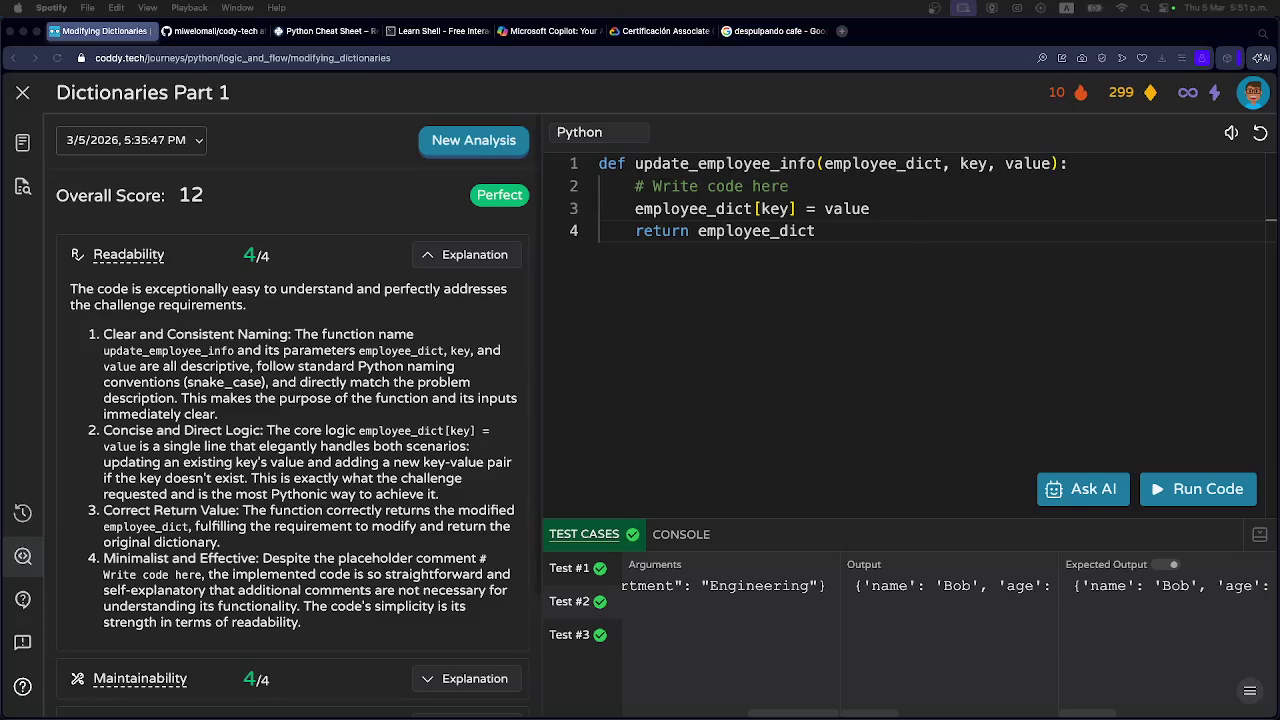
key("super+Tab")
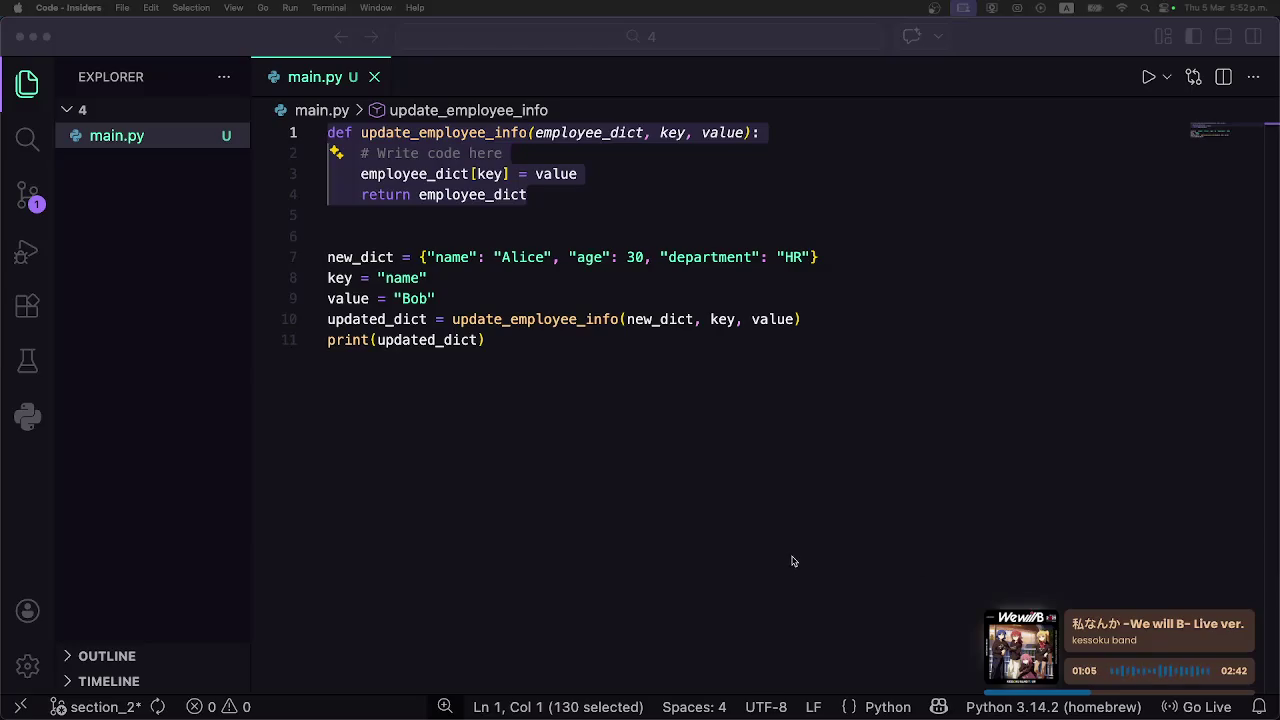
left_click(585, 445)
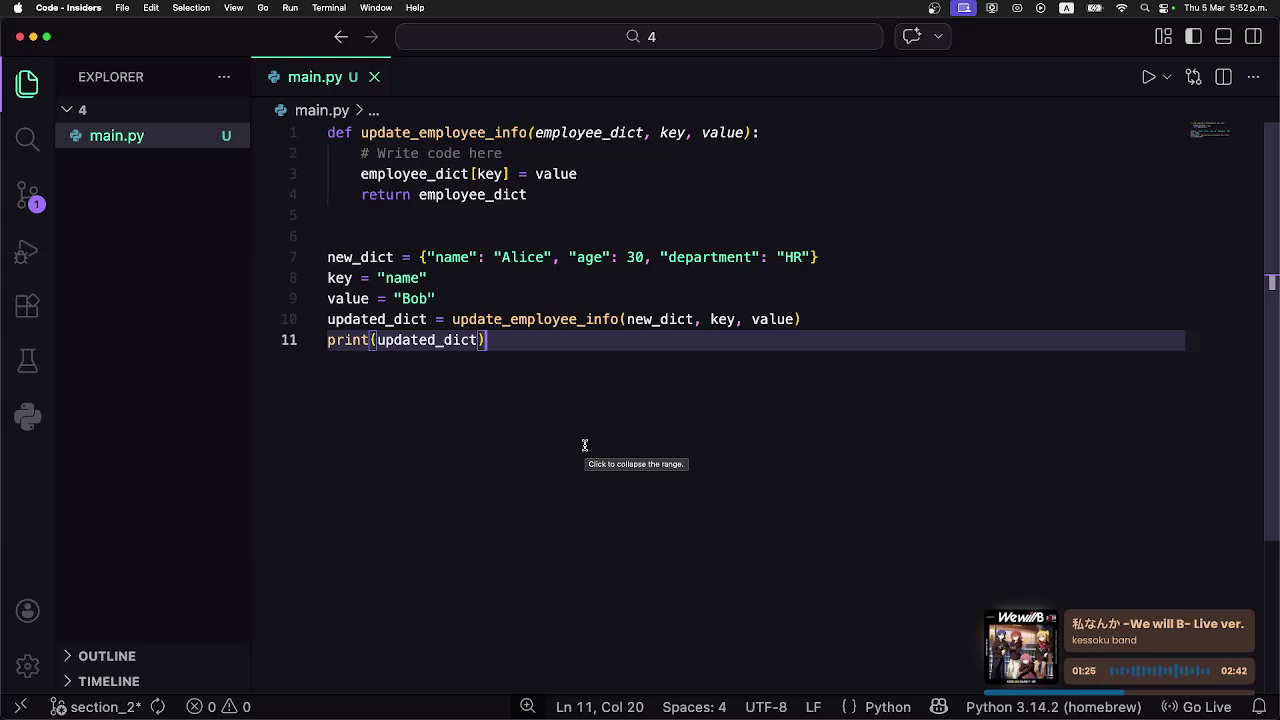
Dismiss the status bar options menu without changes and switch to the Ghostty terminal.
right_click(948, 708)
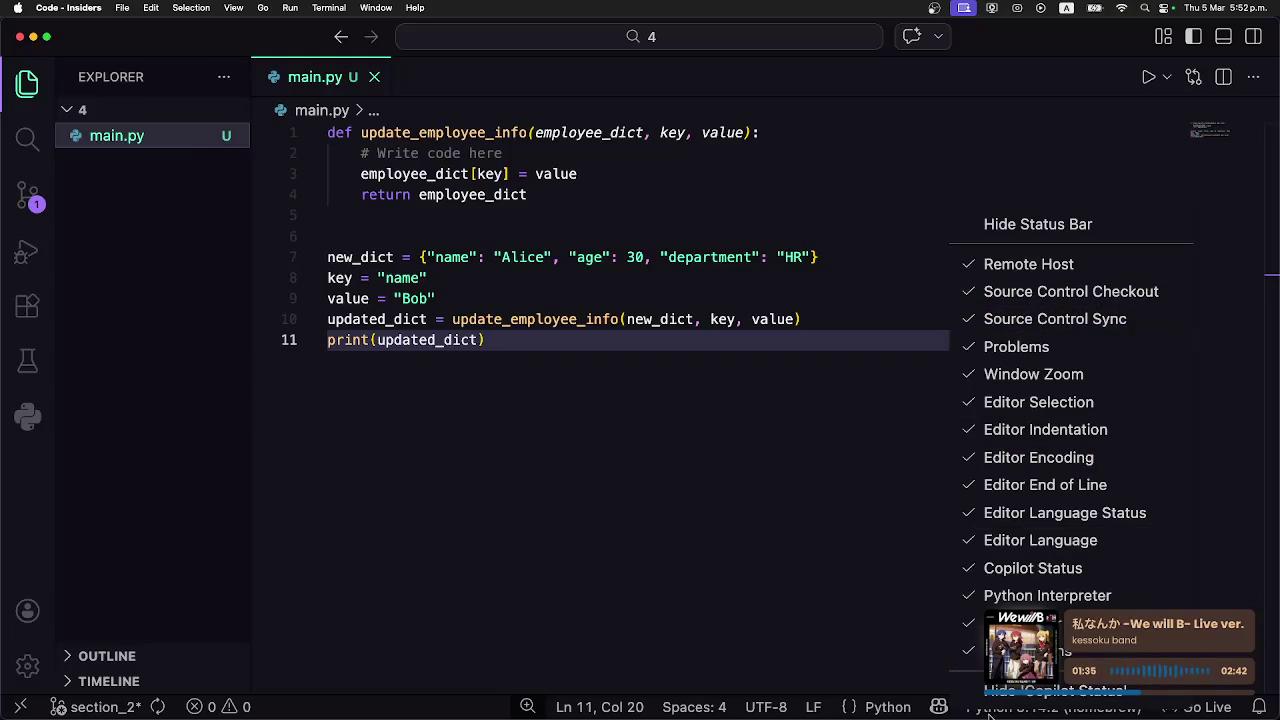
left_click(922, 605)
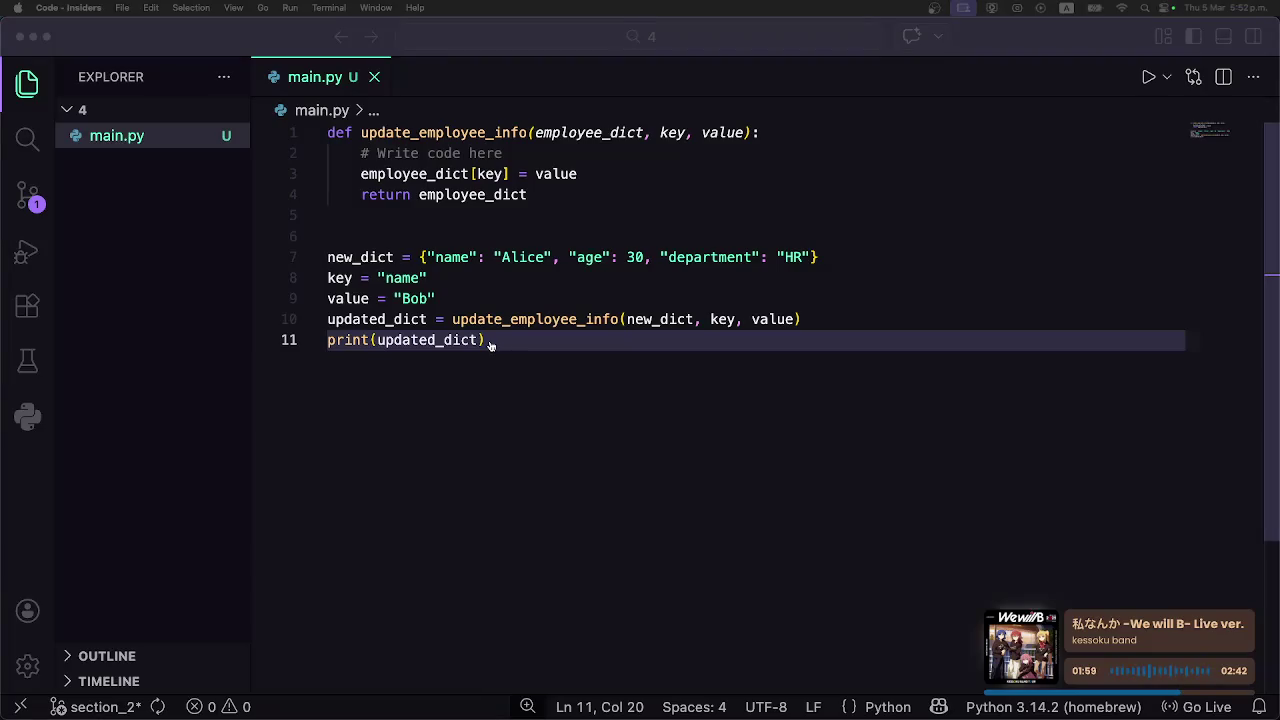
key("super+Tab")
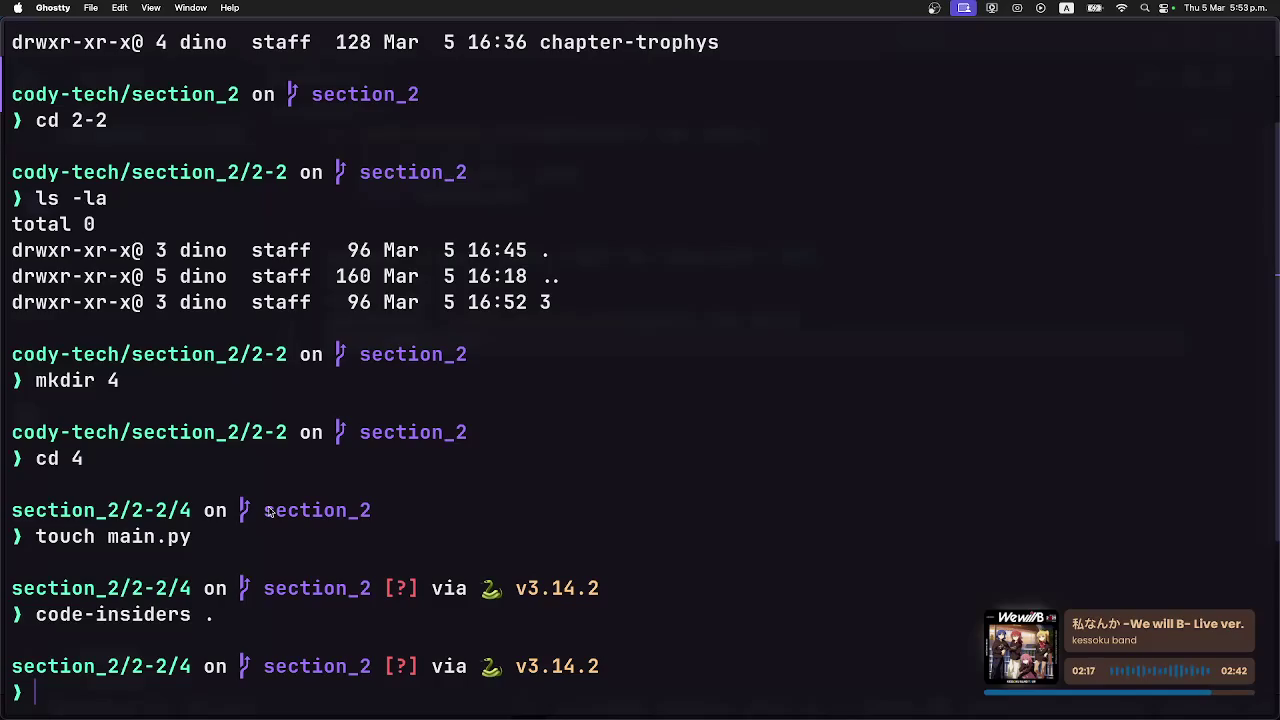
Run screenfetch to show macOS, Apple M3 and 8192MiB RAM details.
type("screenfet")
type("ch")
key("Return")
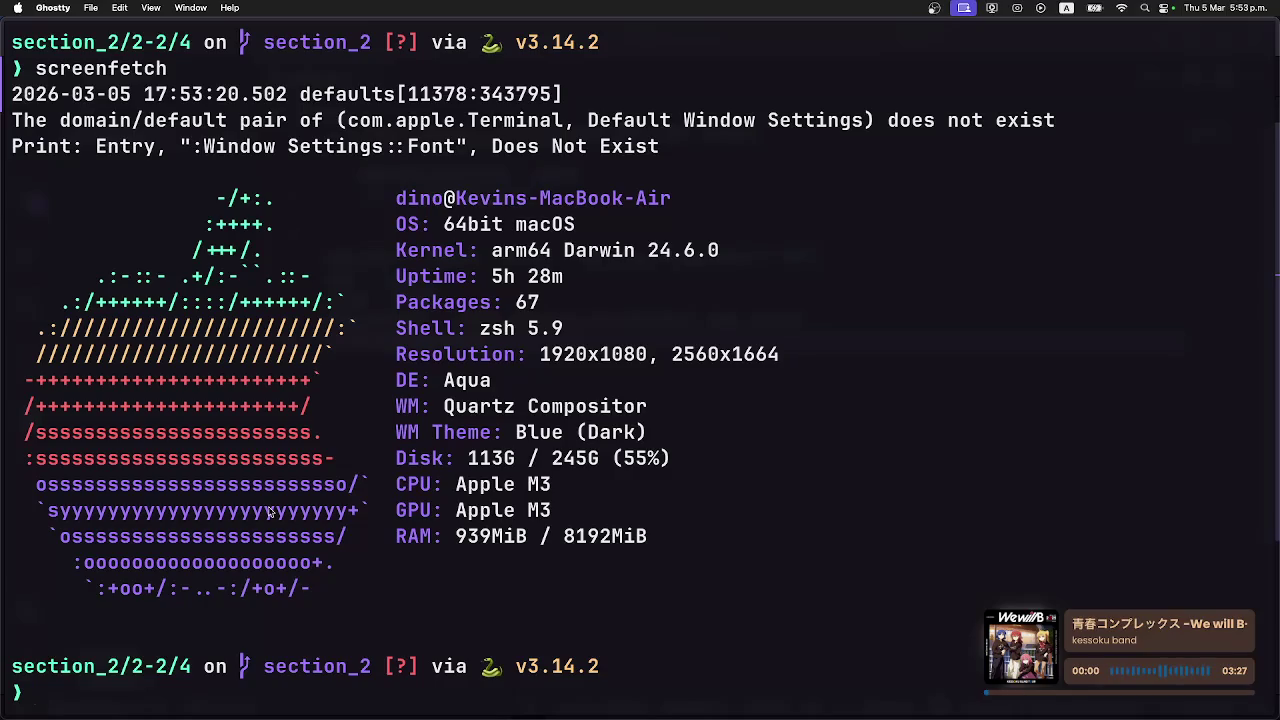
Clear the terminal and list the current folder's contents with ls -la.
type("clear")
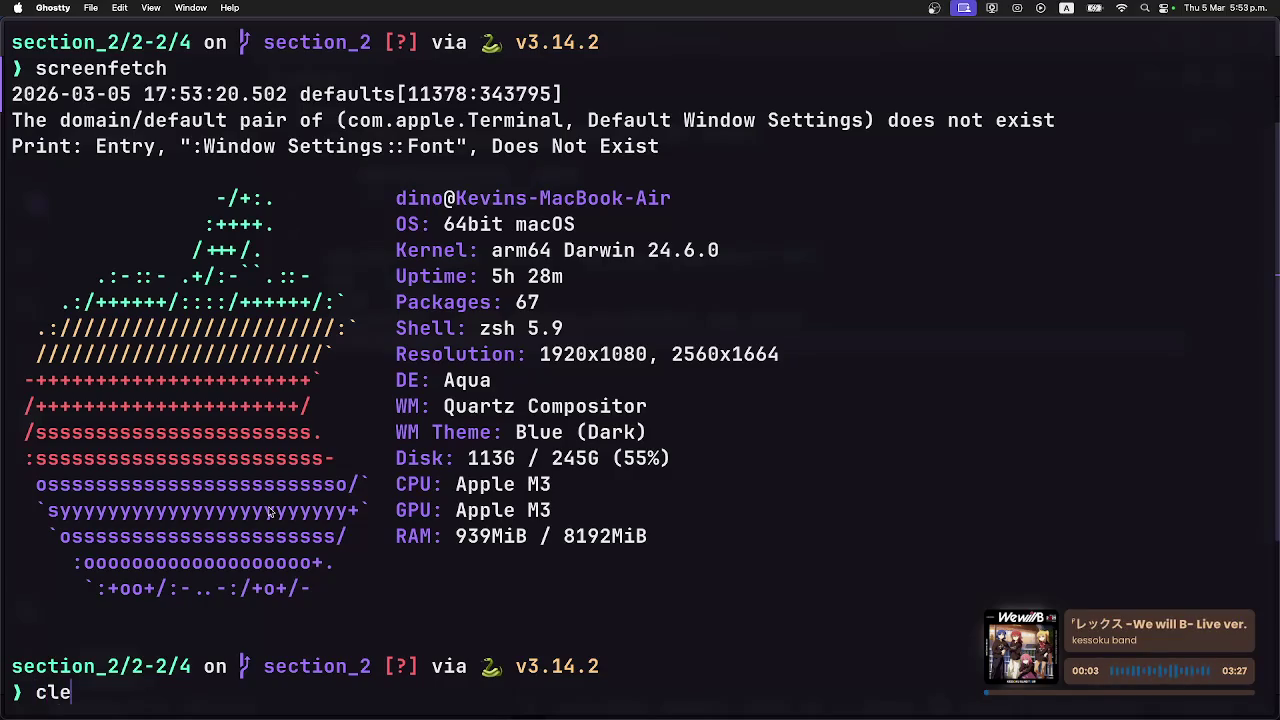
key("Return")
type("ls -la")
key("Return")
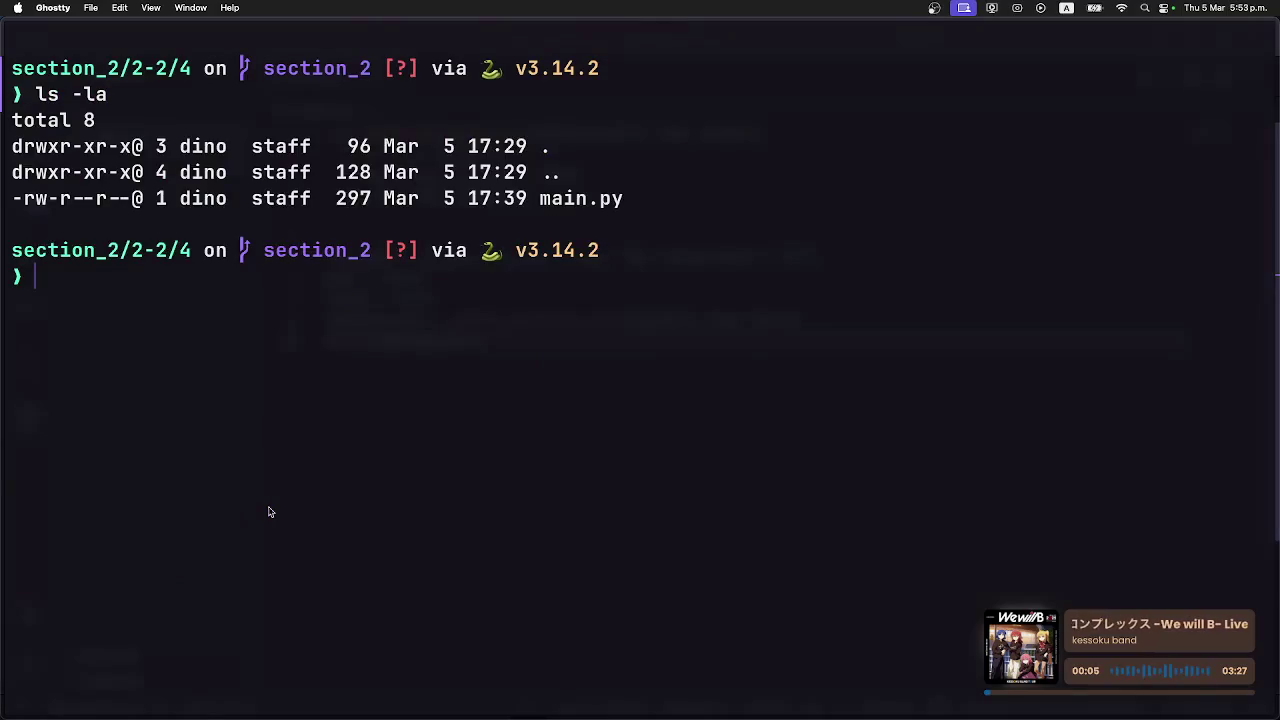
Navigate to ~/cody-tech/section_2 and list its folders 2-1, 2-2 and chapter-trophys.
type("cd ~")
key("Return")
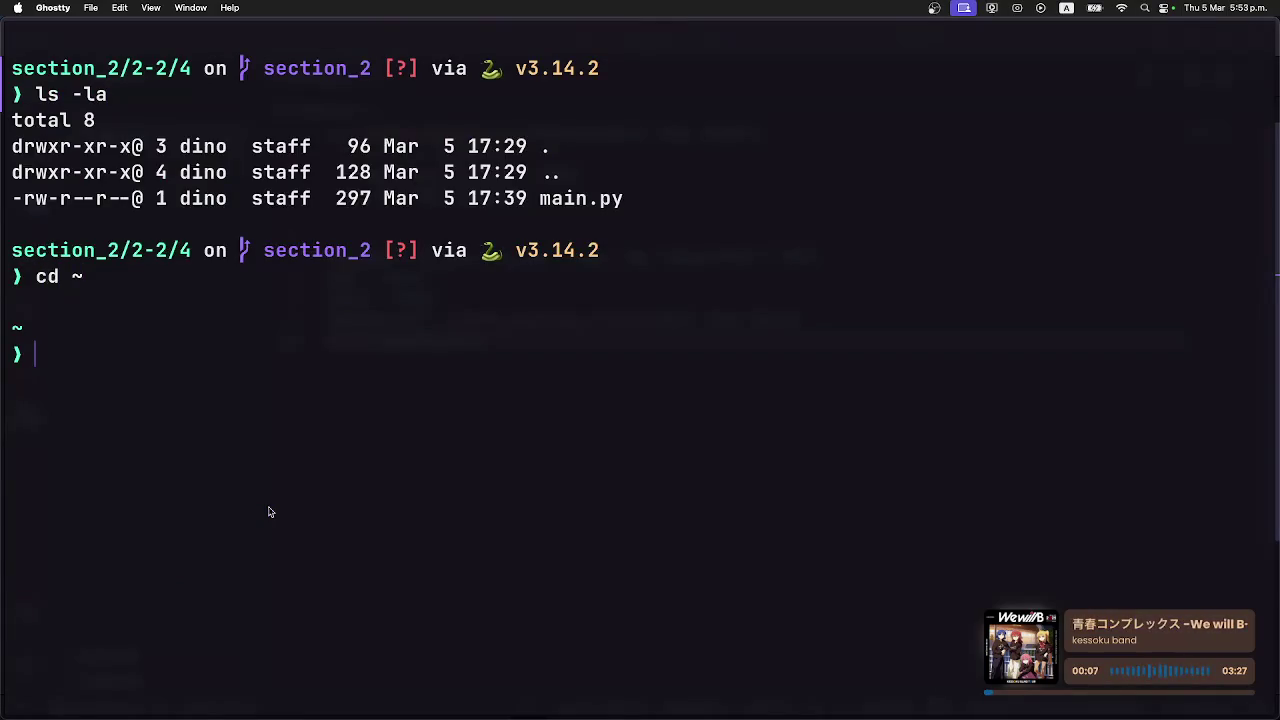
type("d")
key("BackSpace")
type("cd")
type(" cody-tech/")
key("Return")
type("cd section_")
key("Return")
type("cd section_")
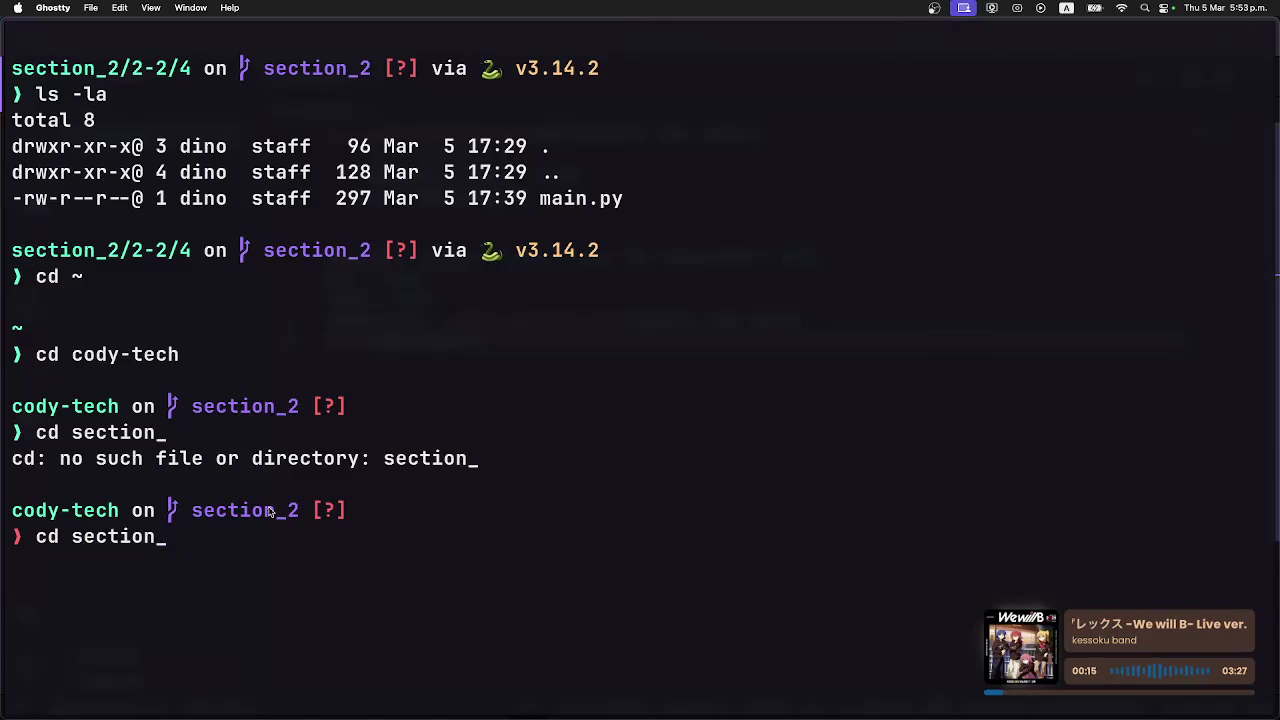
type("2")
key("Return")
type("ls -la")
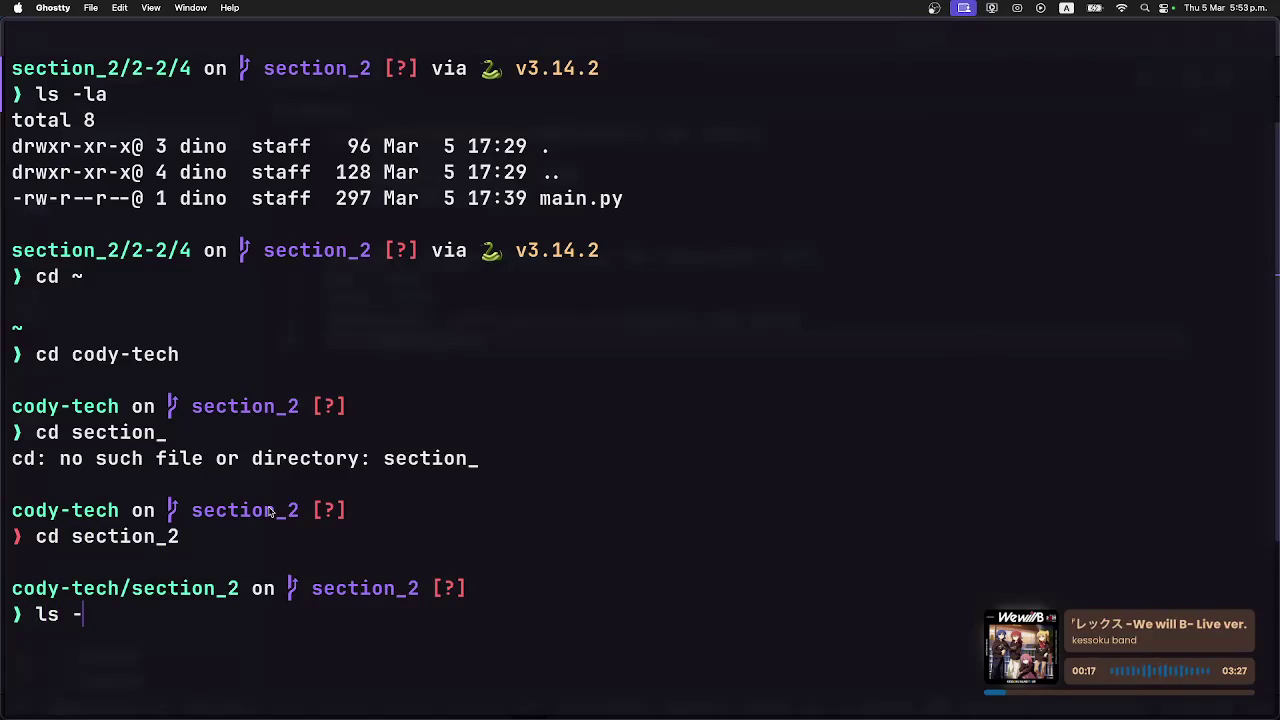
key("Return")
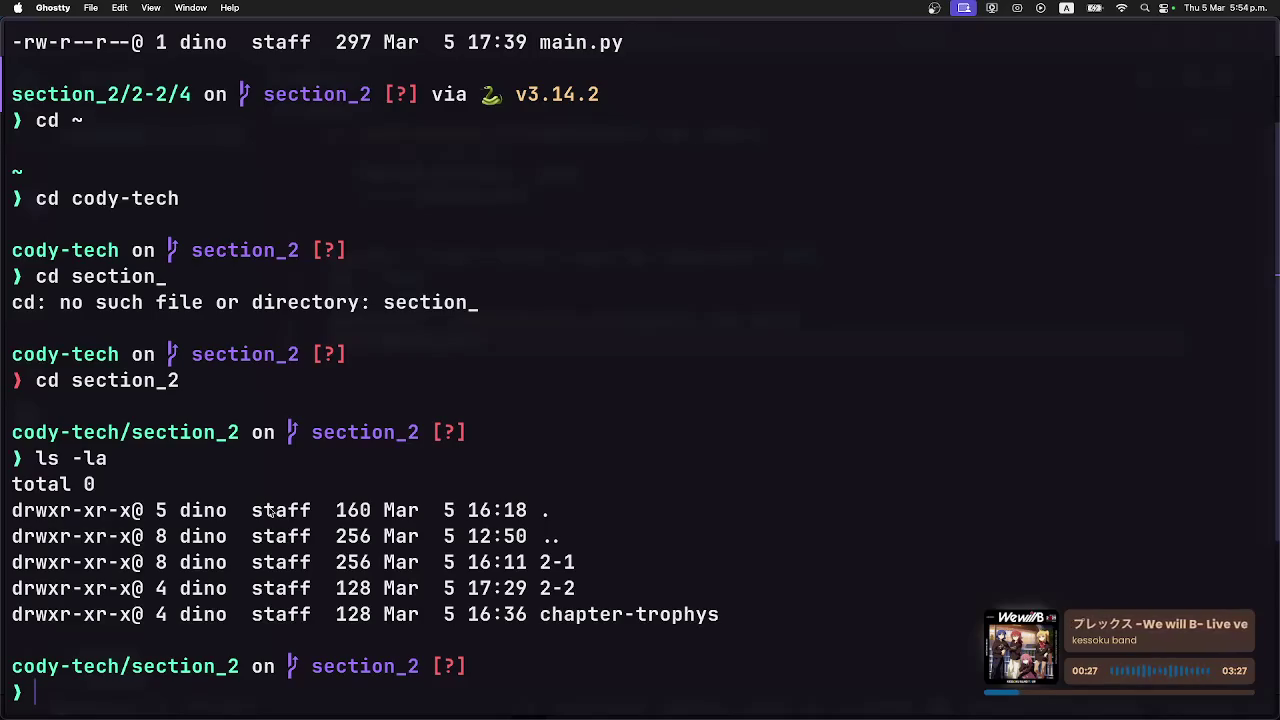
key("XF86AudioRaiseVolume")
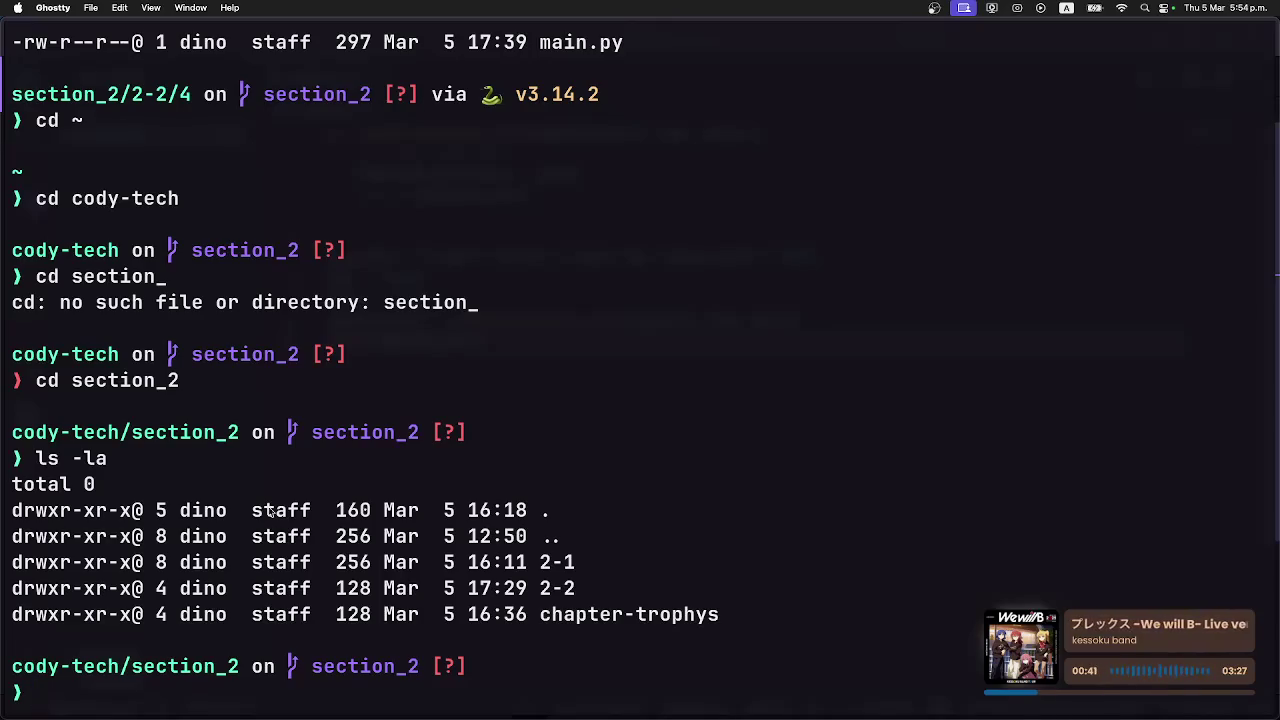
Run git status, which reports 2-2/4/ as untracked.
type("git status")
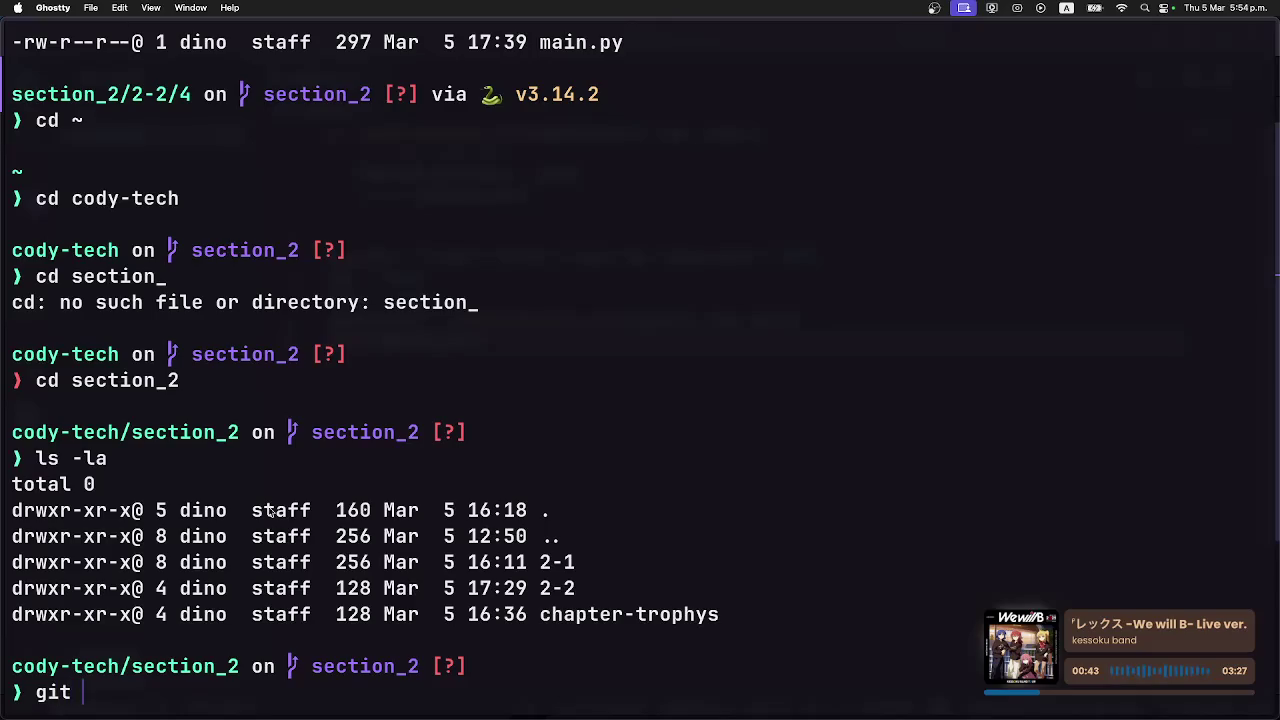
key("Return")
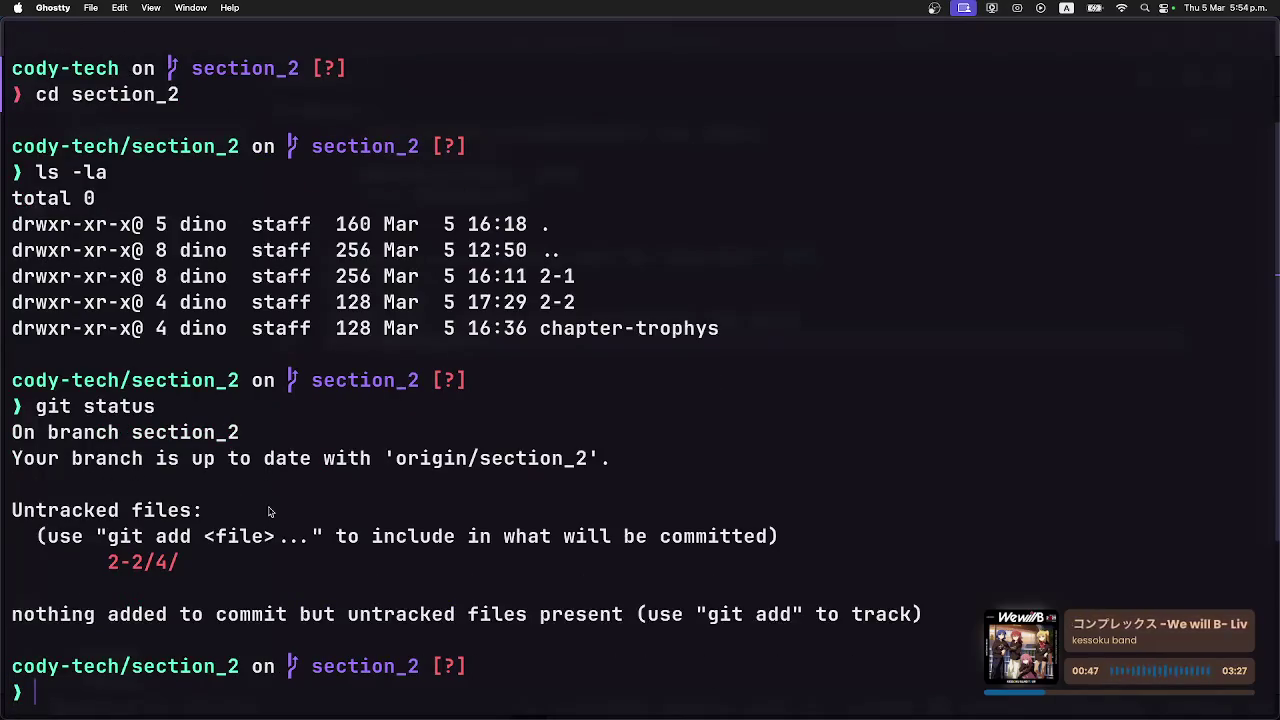
type("hiy")
key("BackSpace")
key("BackSpace")
key("BackSpace")
type("git add")
key("BackSpace")
key("BackSpace")
key("BackSpace")
key("BackSpace")
key("BackSpace")
key("BackSpace")
Move into 2-2/4 and print main.py's update_employee_info code with cat.
type("cd 2-2")
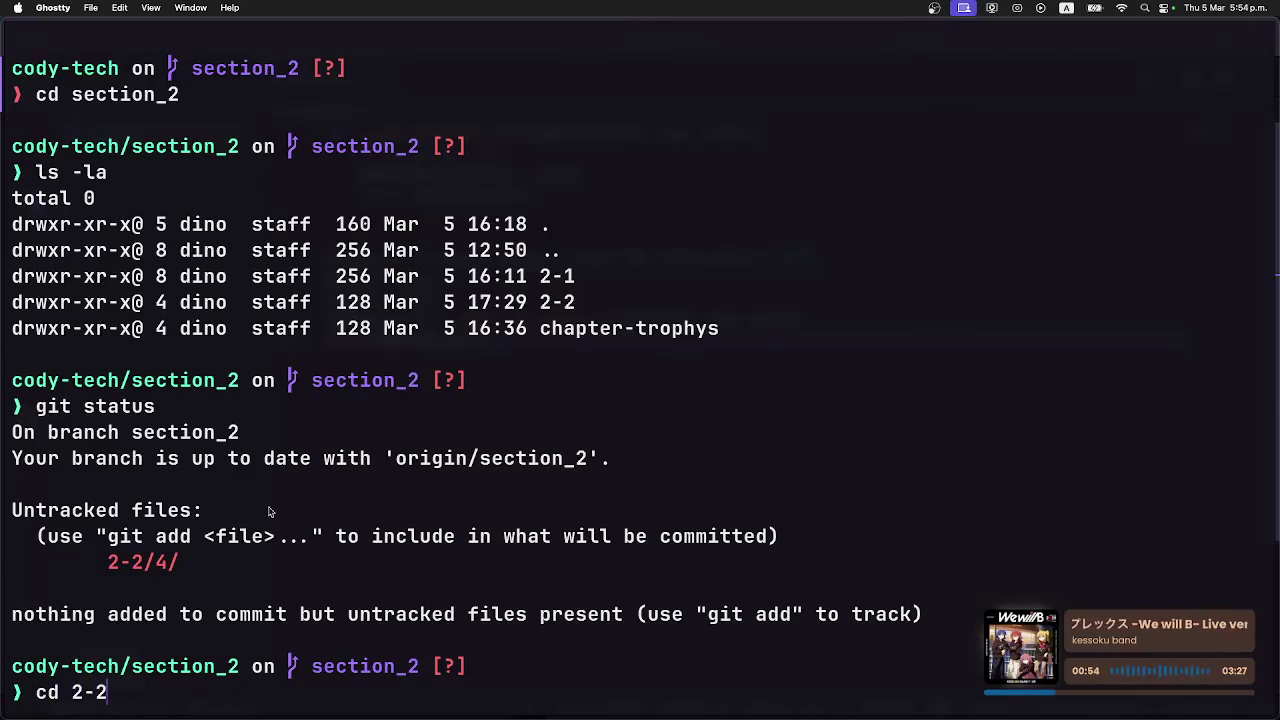
type("/")
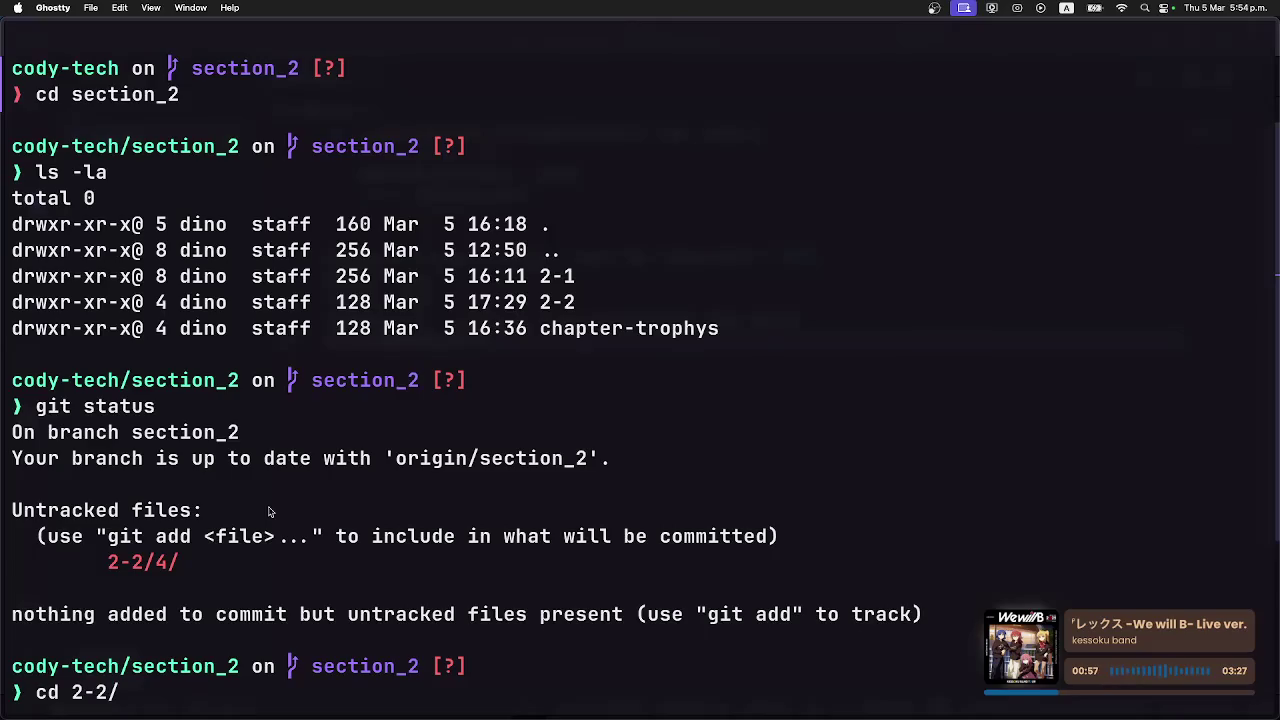
type("4")
key("Return")
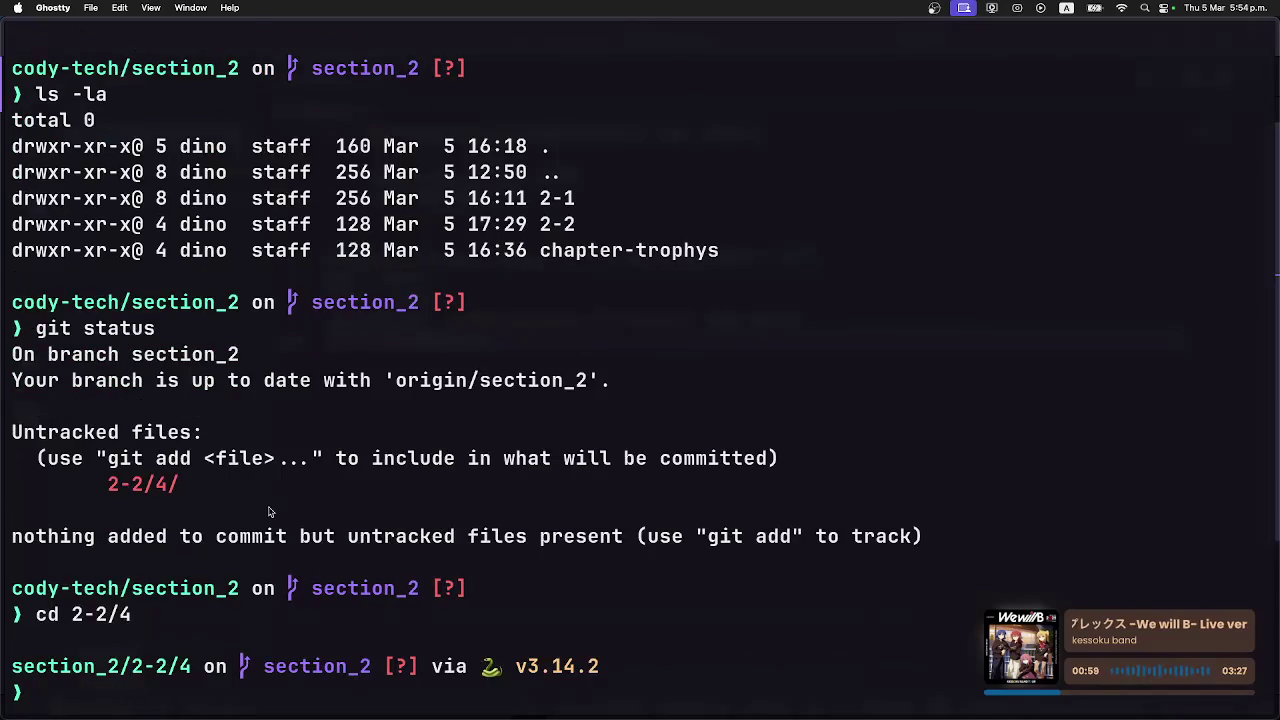
type("cat main.py")
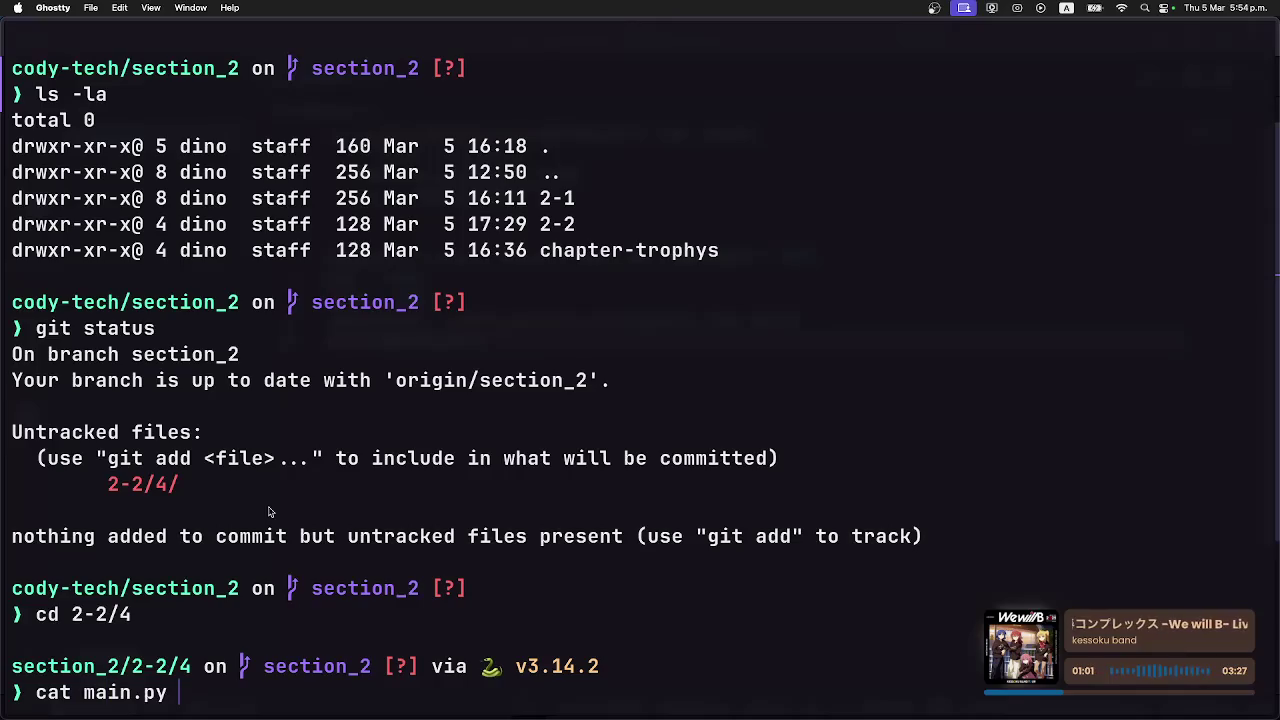
key("Return")
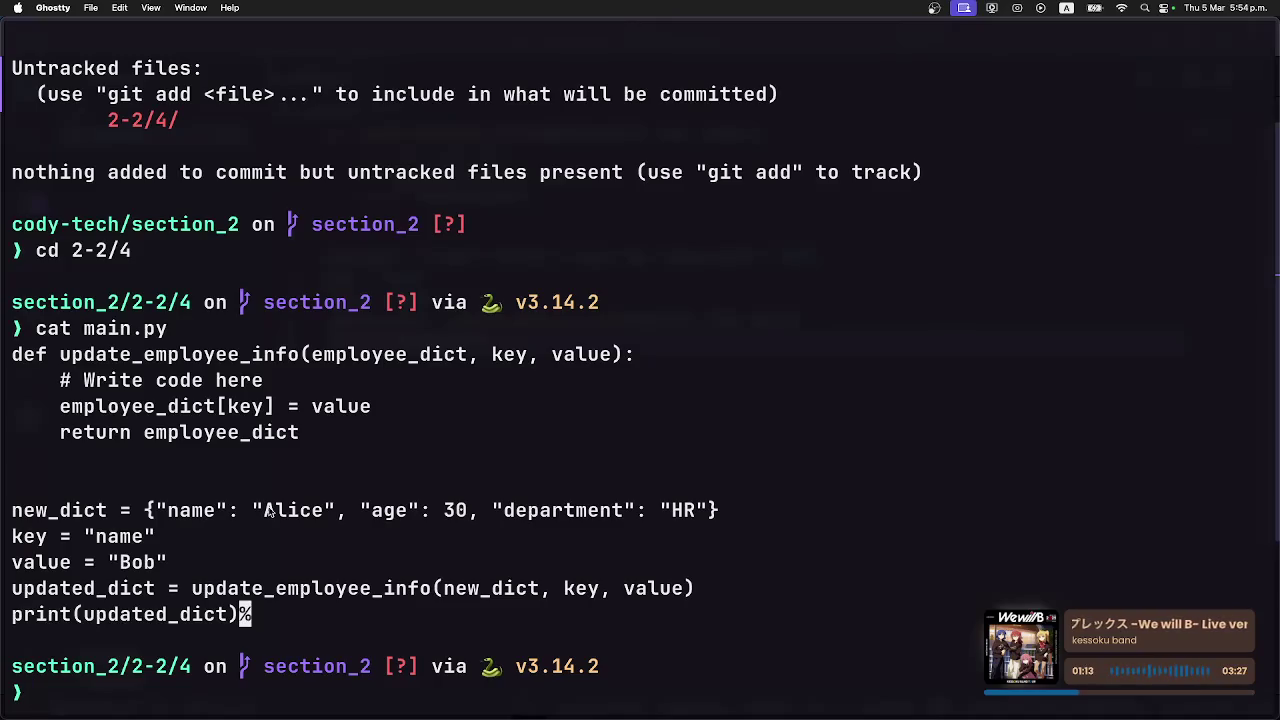
Return to the cody-tech repository root and check git status for untracked files.
type("clear")
key("Return")
type("ls -la")
key("Return")
type("cd ~")
key("Return")
type("cd c")
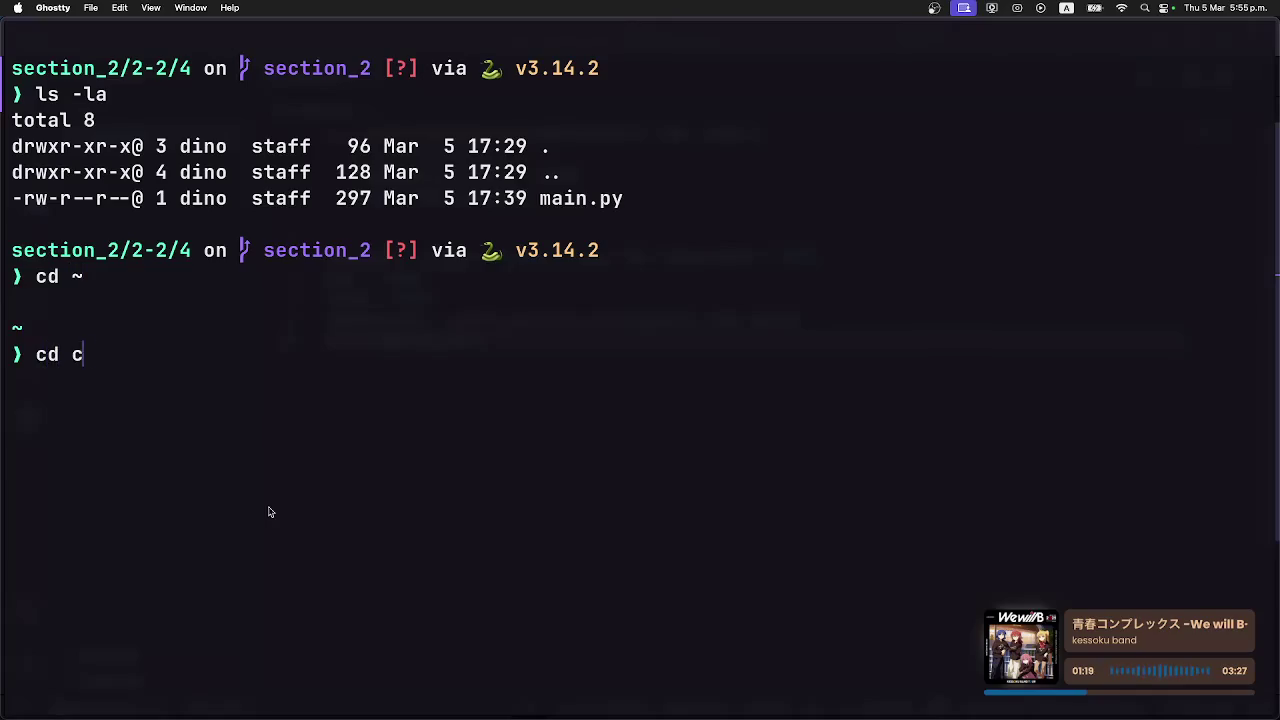
type("ody-tech")
key("Return")
type("ls -la")
key("Return")
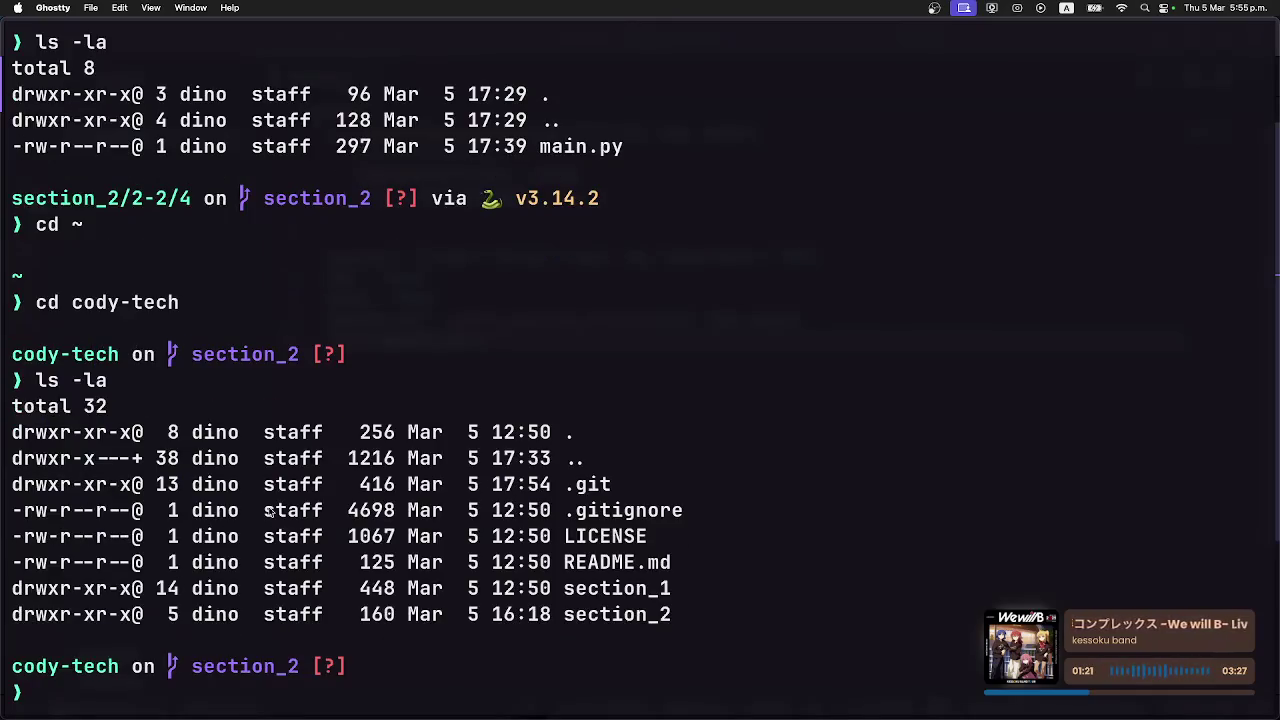
type("git status")
key("Return")
Stage, commit as "Added section2_subchapter2_challenge4" and push to origin section_2.
type("git add .")
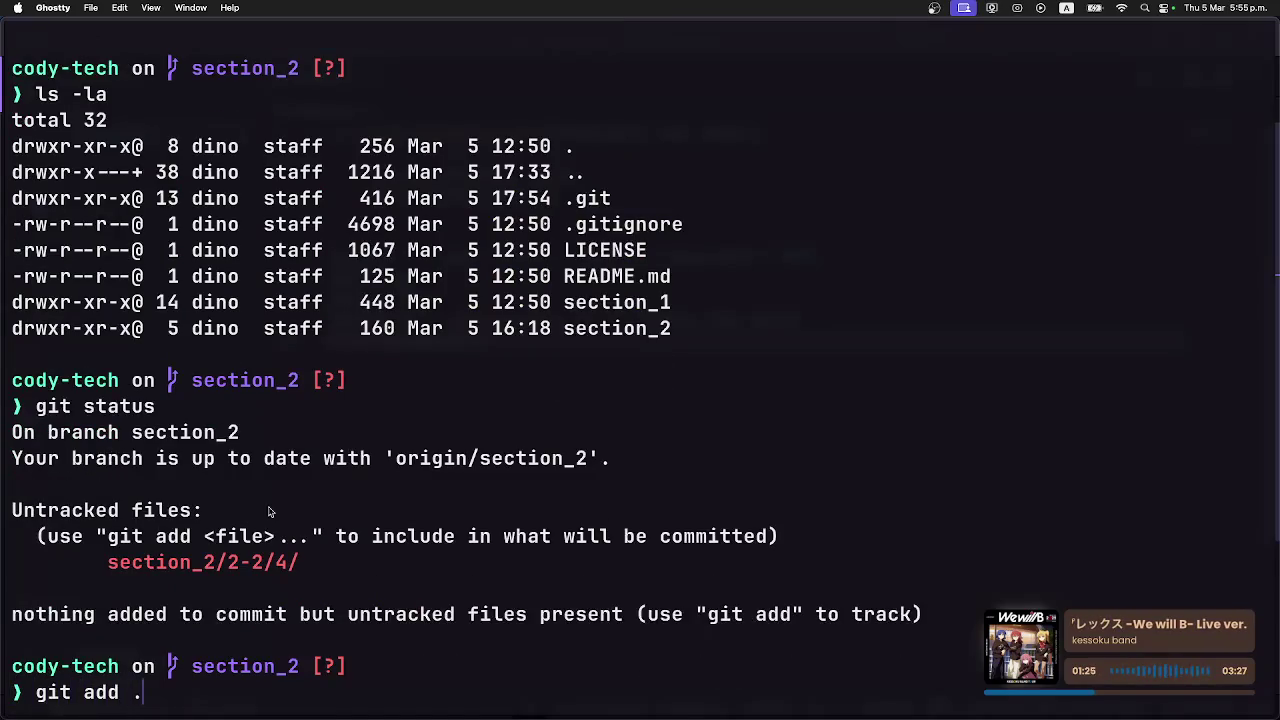
type(" && ")
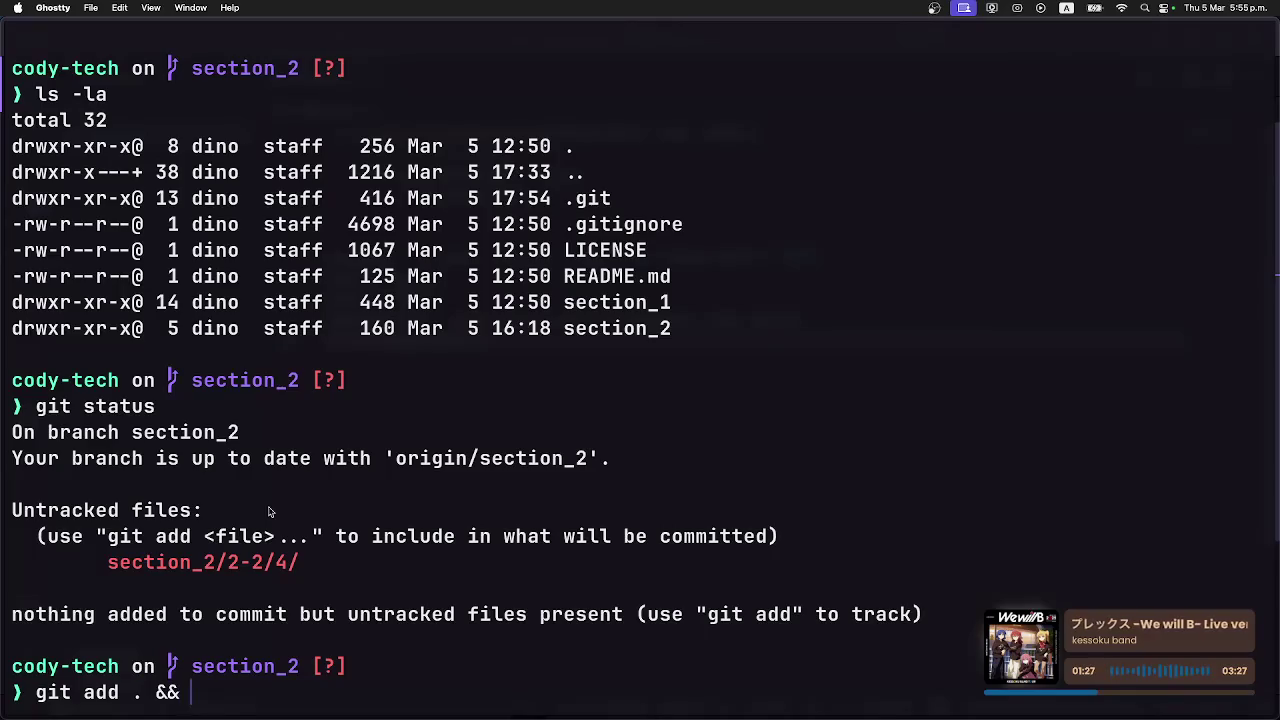
type("git commit -m \"Added")
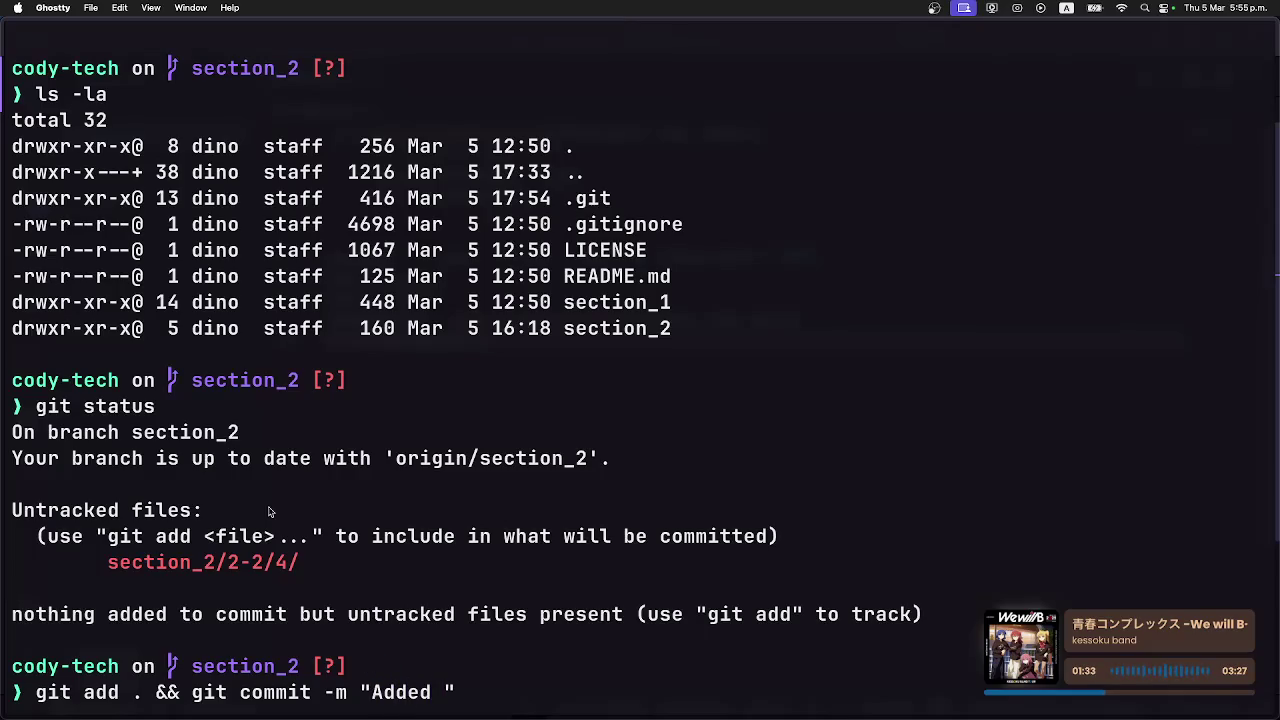
type("section")
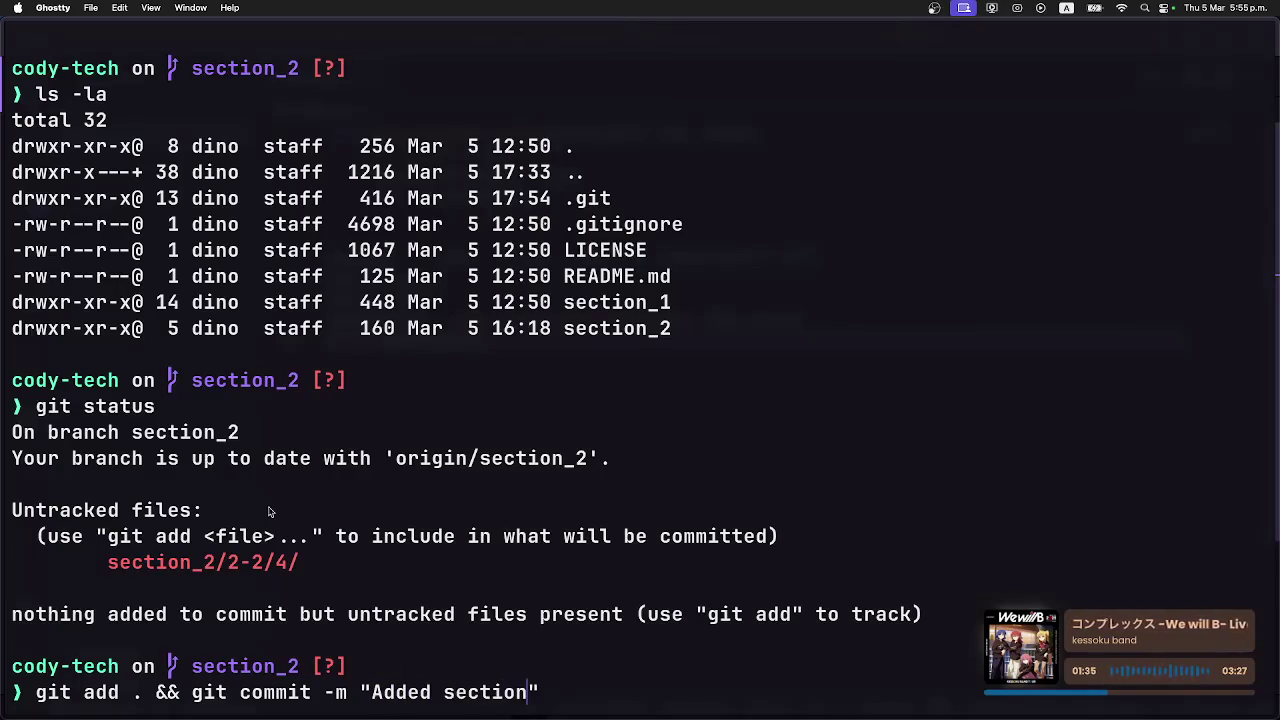
type("2")
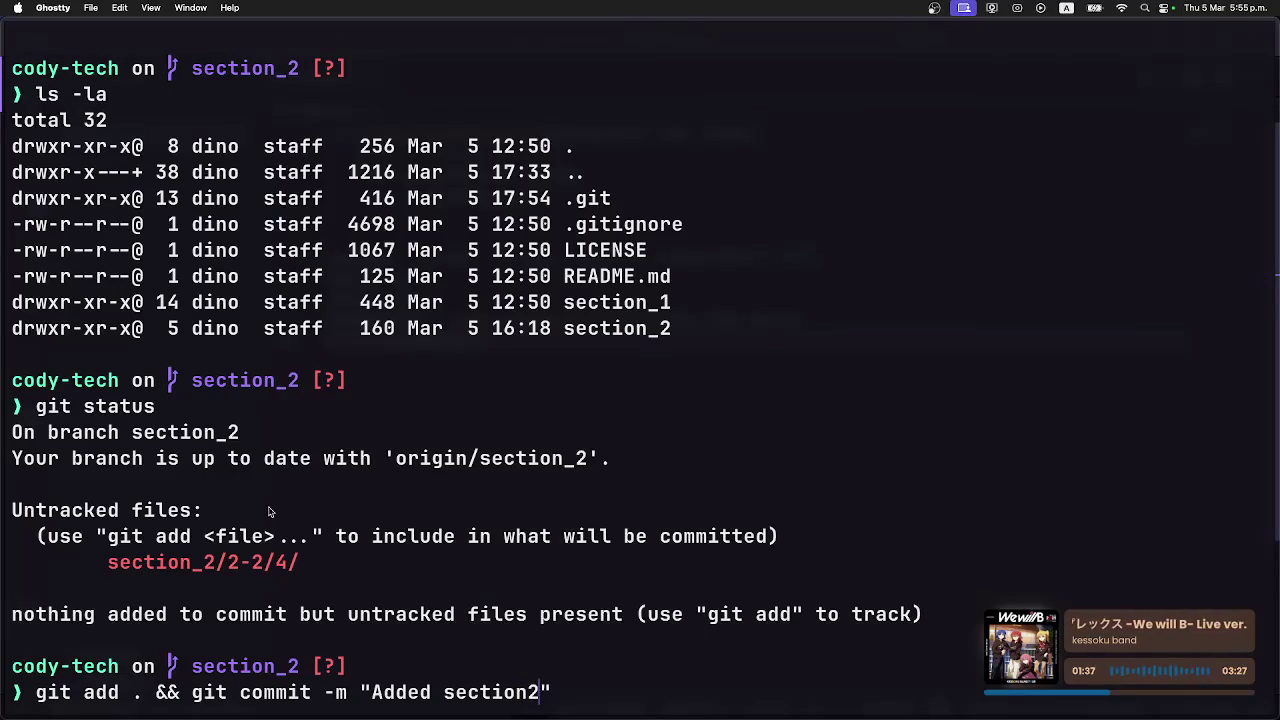
type("_subchapter")
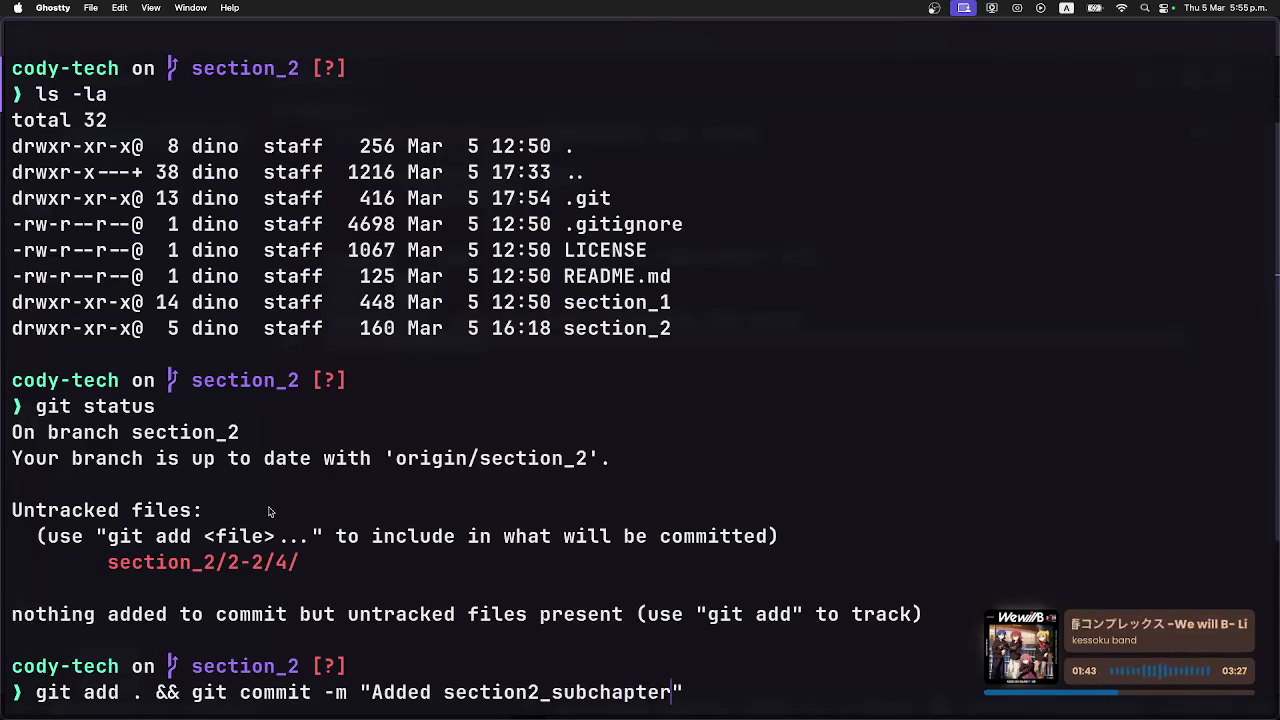
type("2")
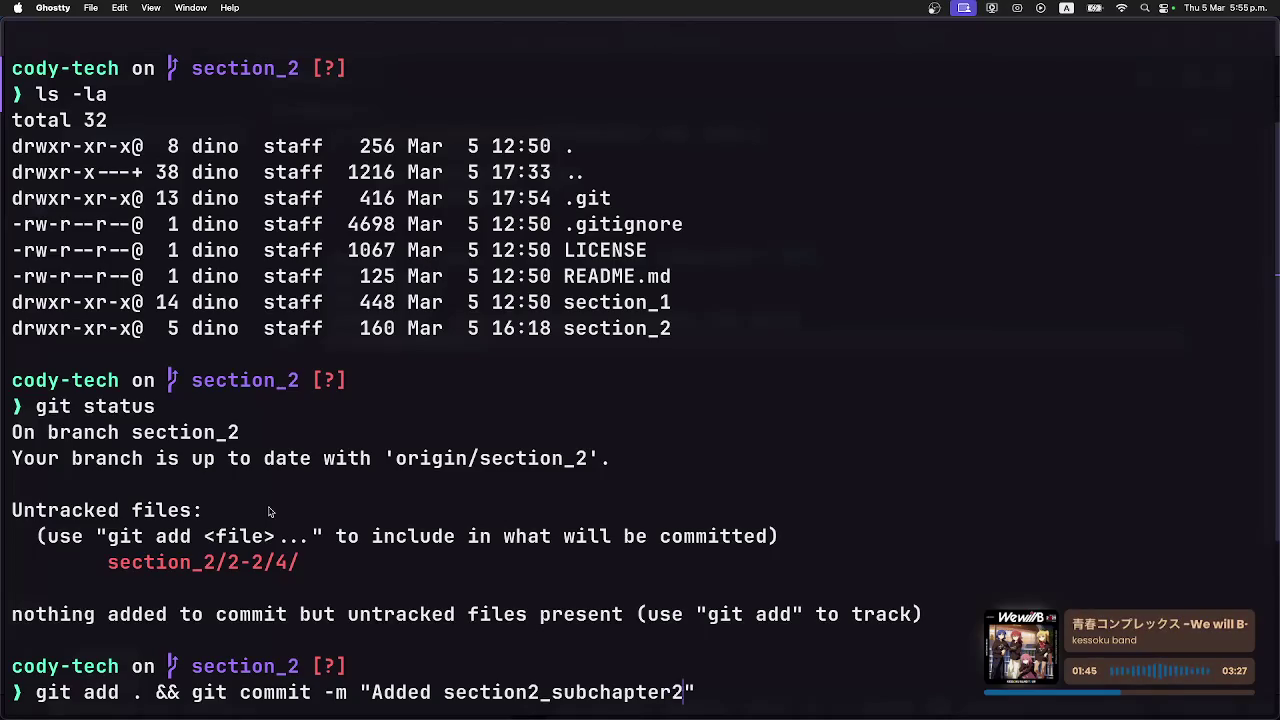
type("_")
type("challgen")
key("BackSpace")
key("BackSpace")
key("BackSpace")
type("enge")
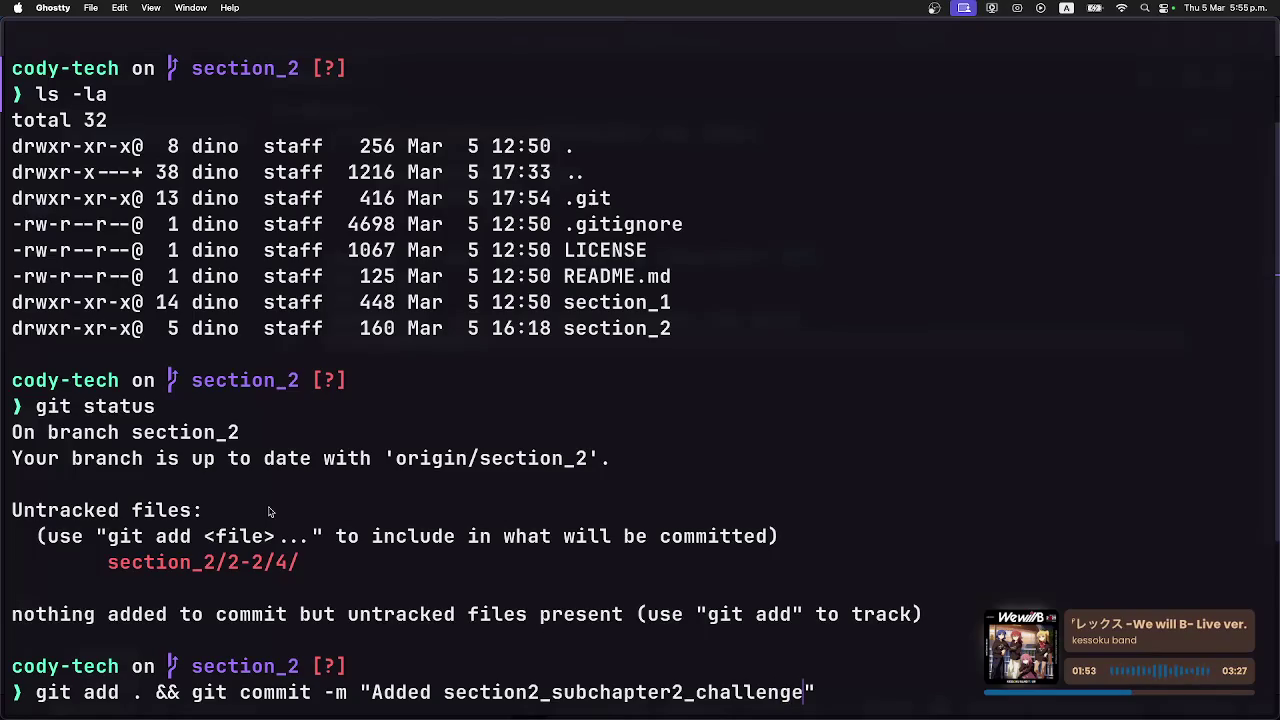
type("4")
key("Right")
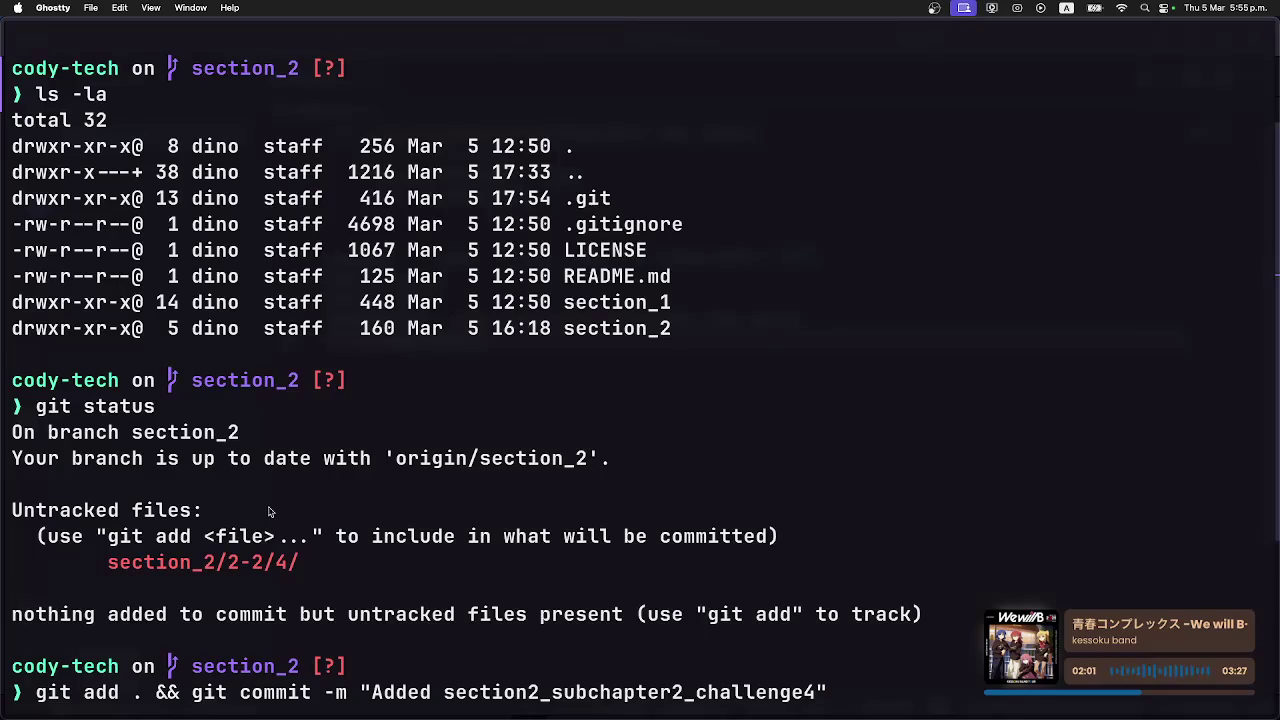
type("&& git push")
type(" origin")
type(" section")
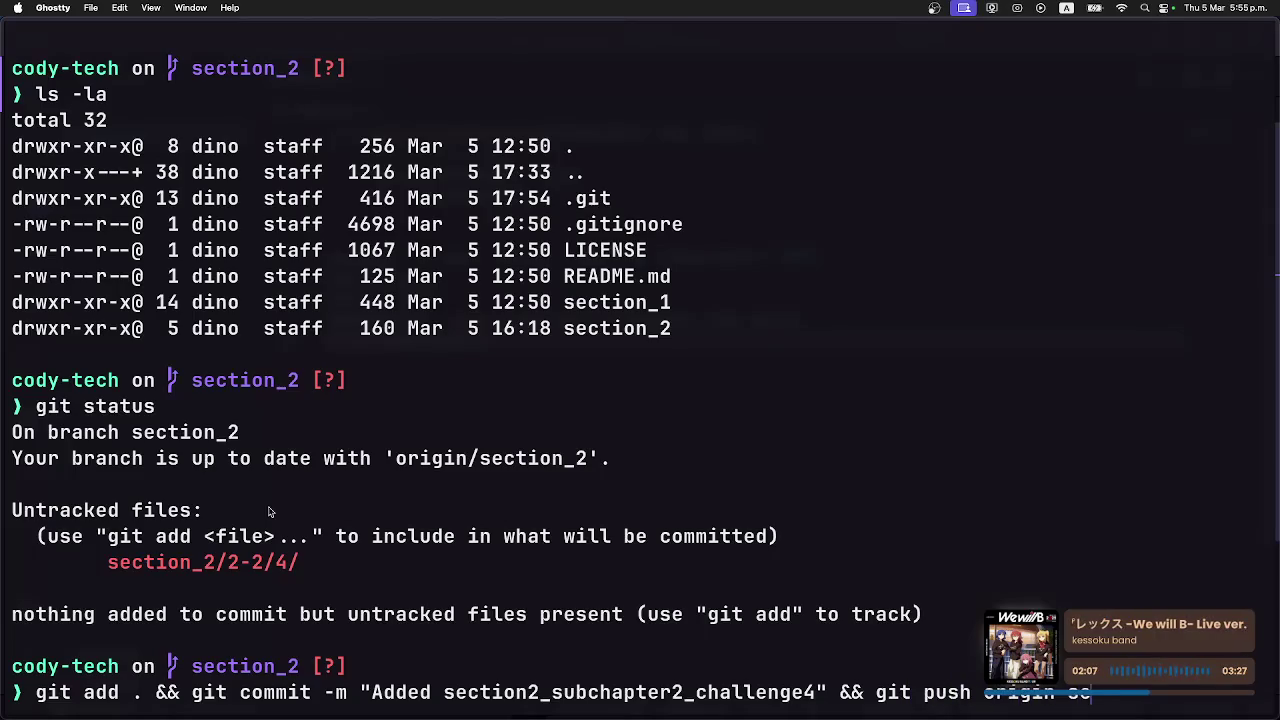
type("_")
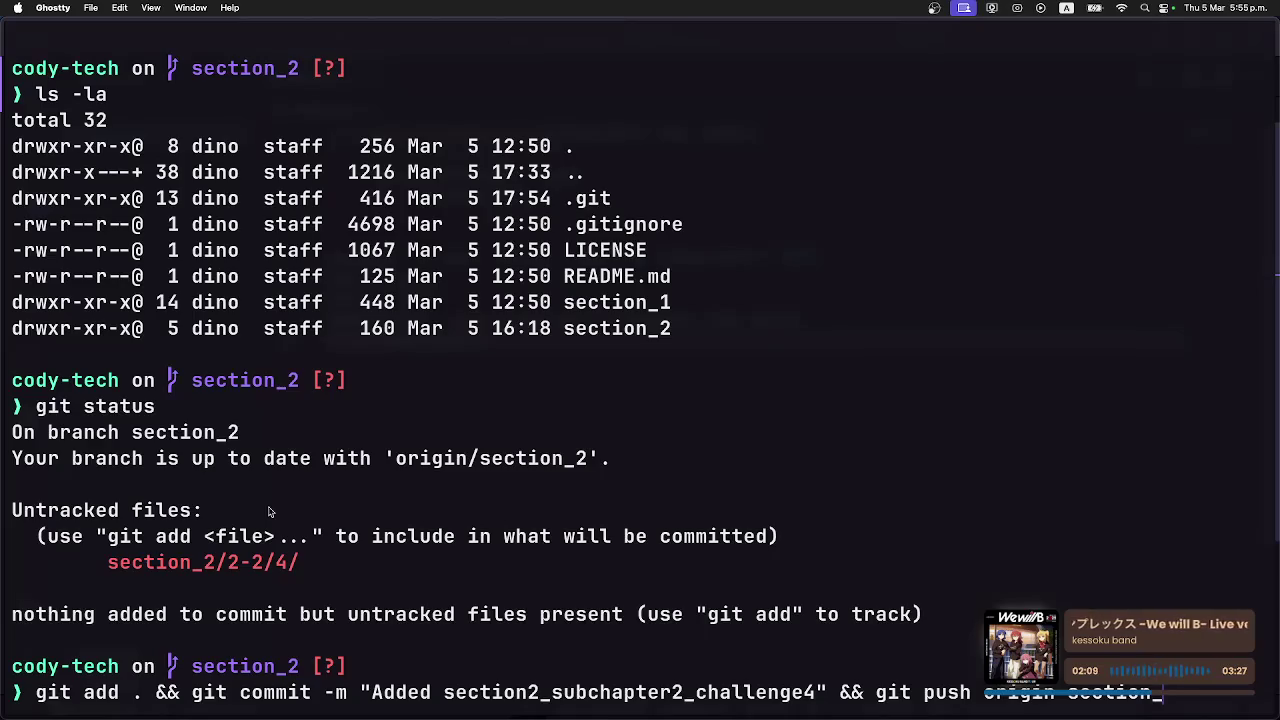
type("2")
key("Return")
Clear the terminal and return to the Coddy Dictionaries challenge in Opera.
type("clear")
key("Return")
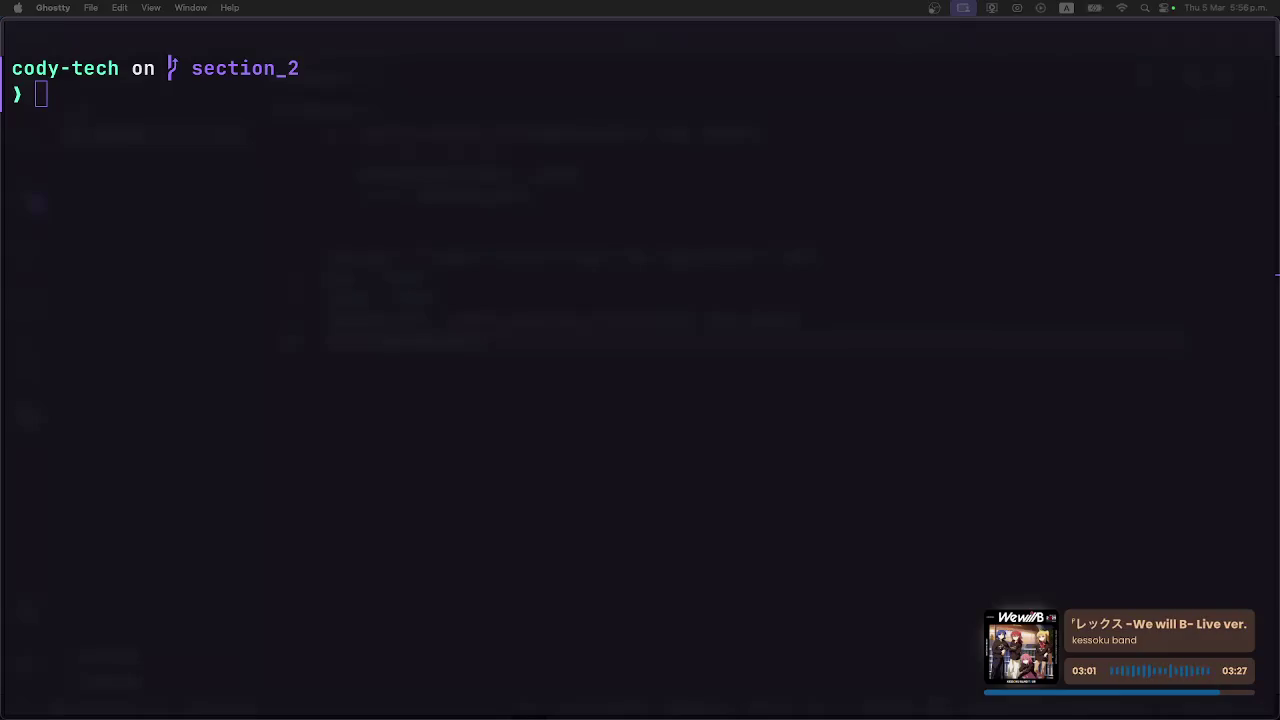
left_click(792, 350)
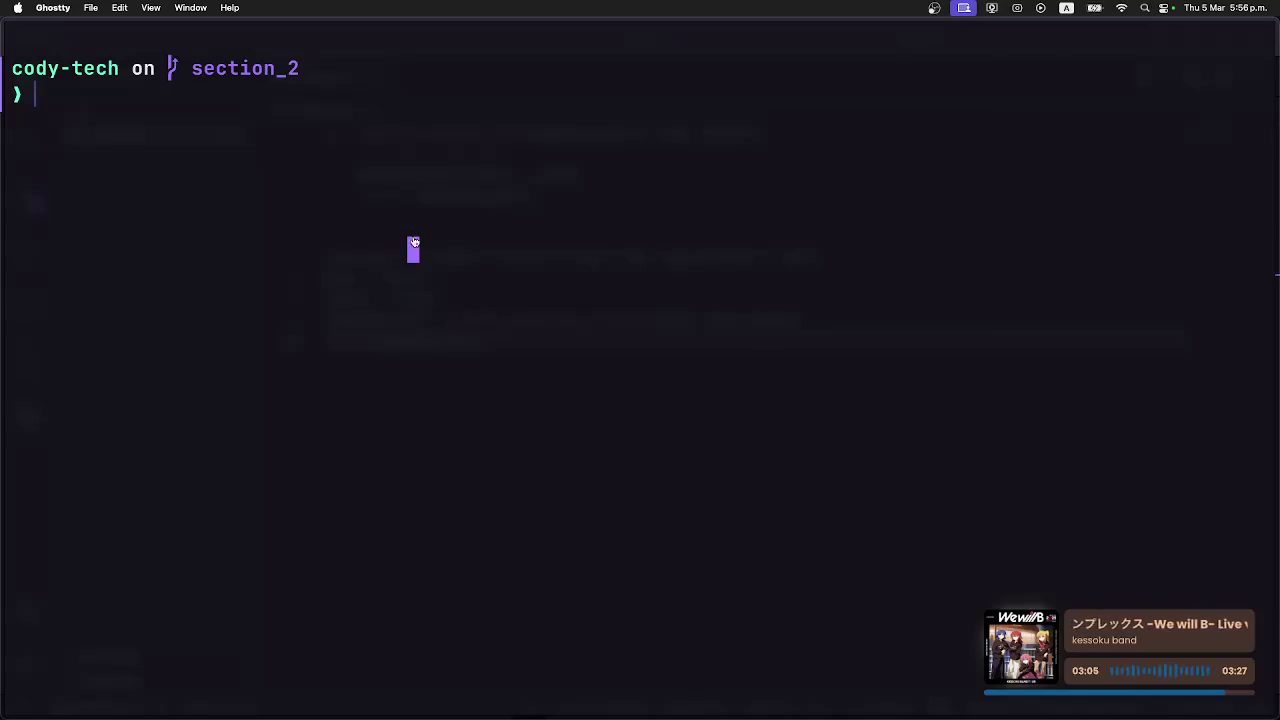
key("super+Tab")
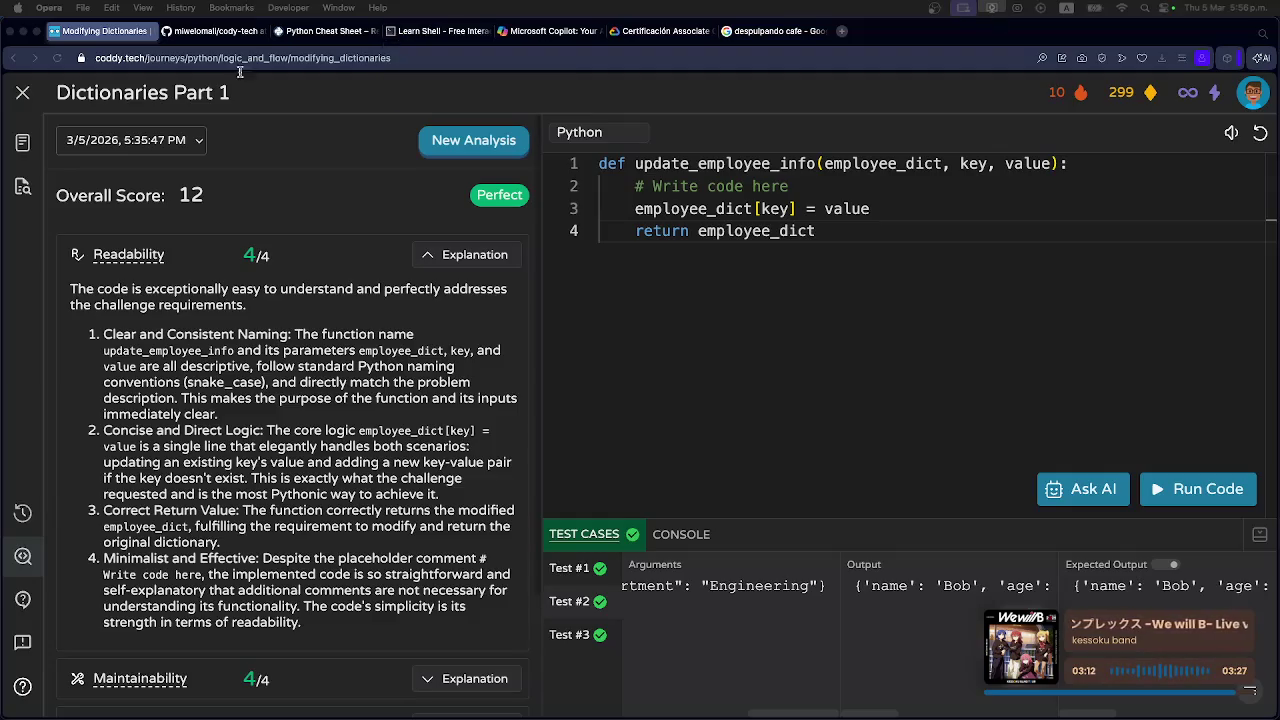
Review the solution code, close the exercise to the Chapter 2 journey map, and dismiss the Recap card.
left_click(822, 212)
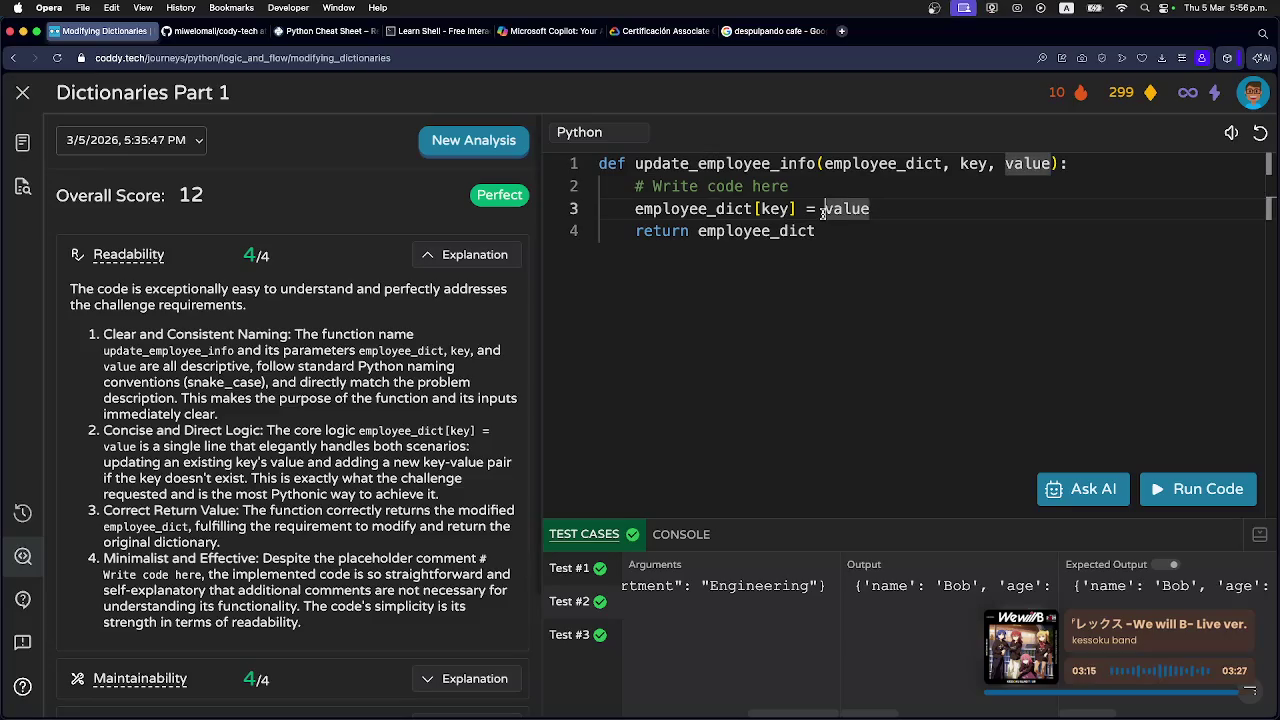
left_click(829, 233)
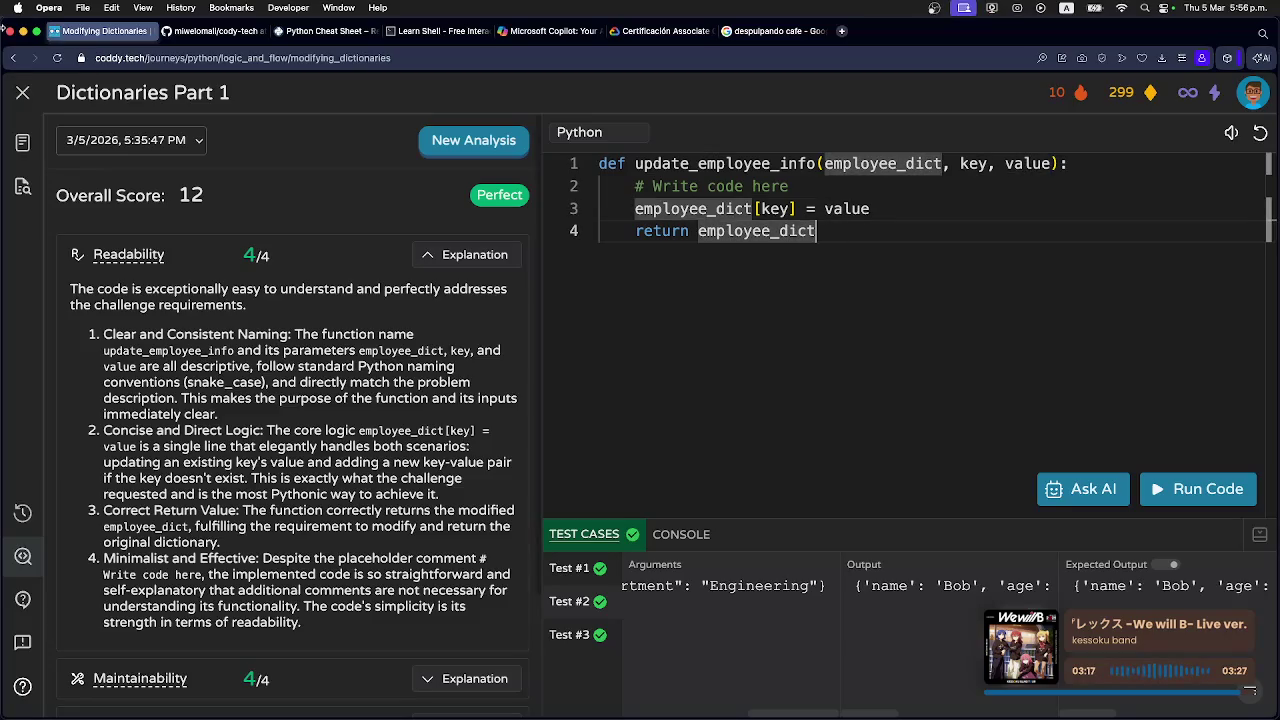
left_click(22, 95)
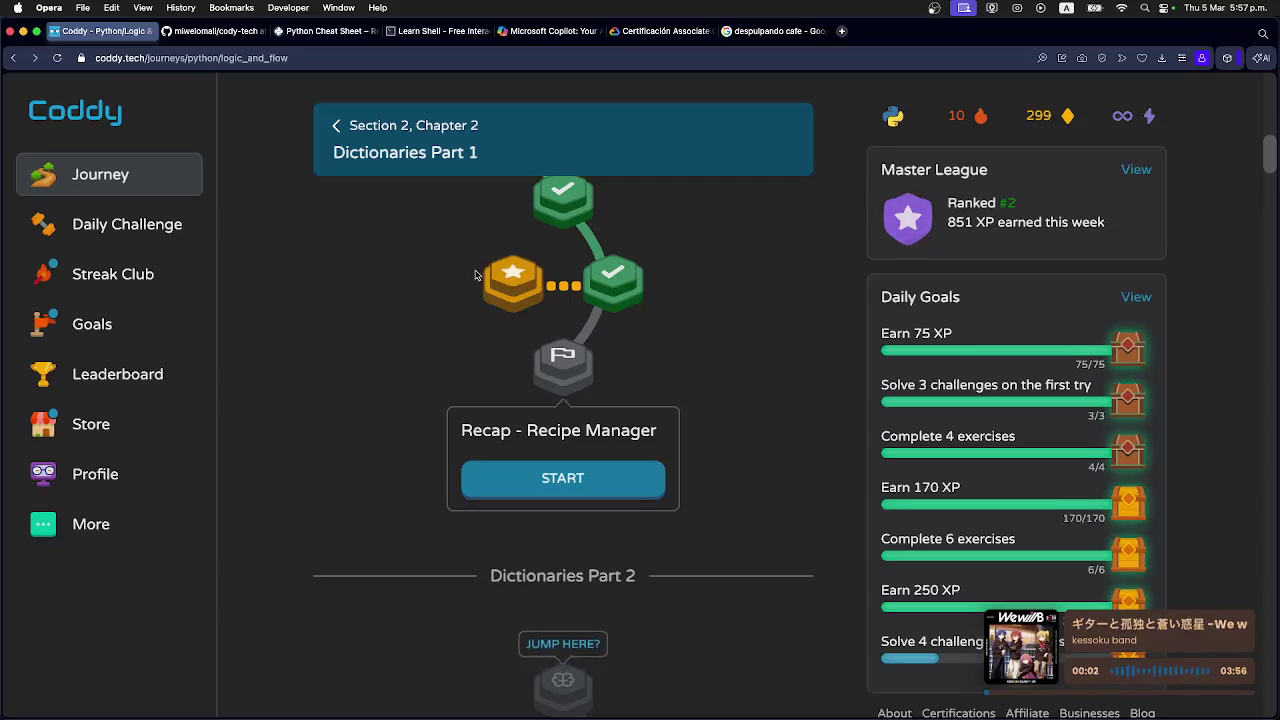
left_click(1017, 210)
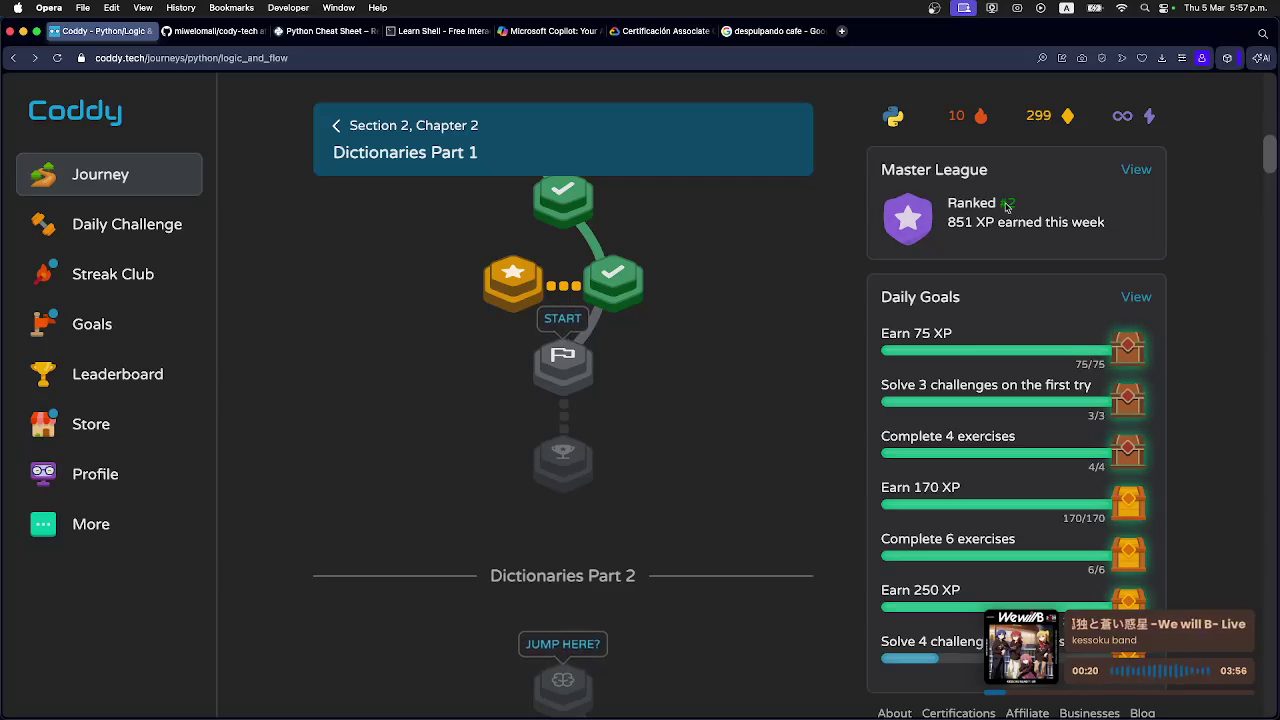
Check the Master League leaderboard and daily challenge, then start the update_inventory mastery challenge.
left_click(1136, 170)
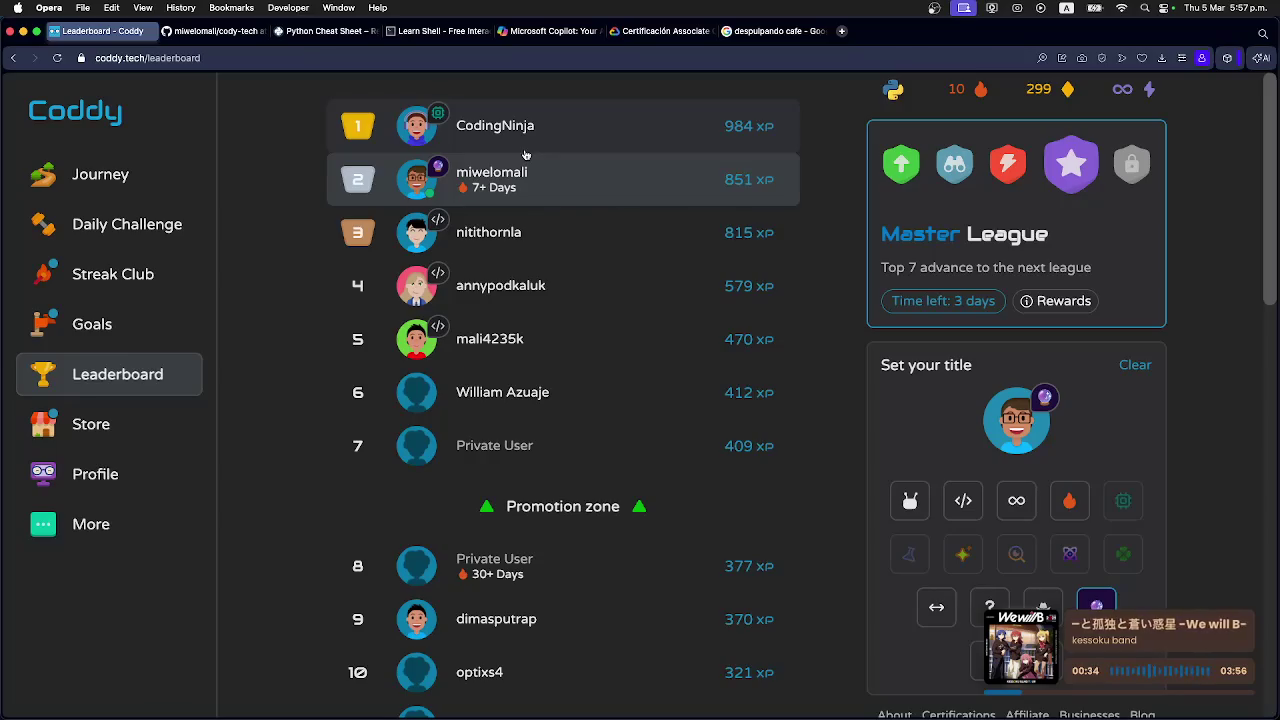
left_click(69, 112)
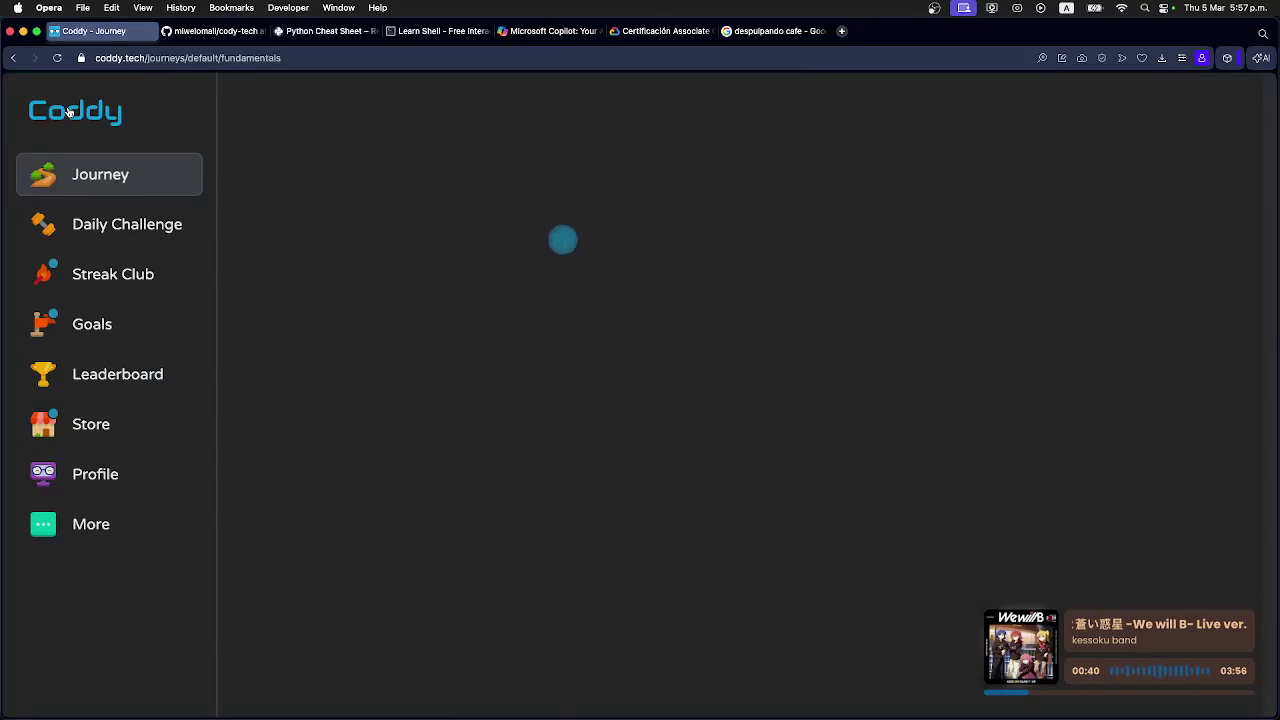
left_click(105, 227)
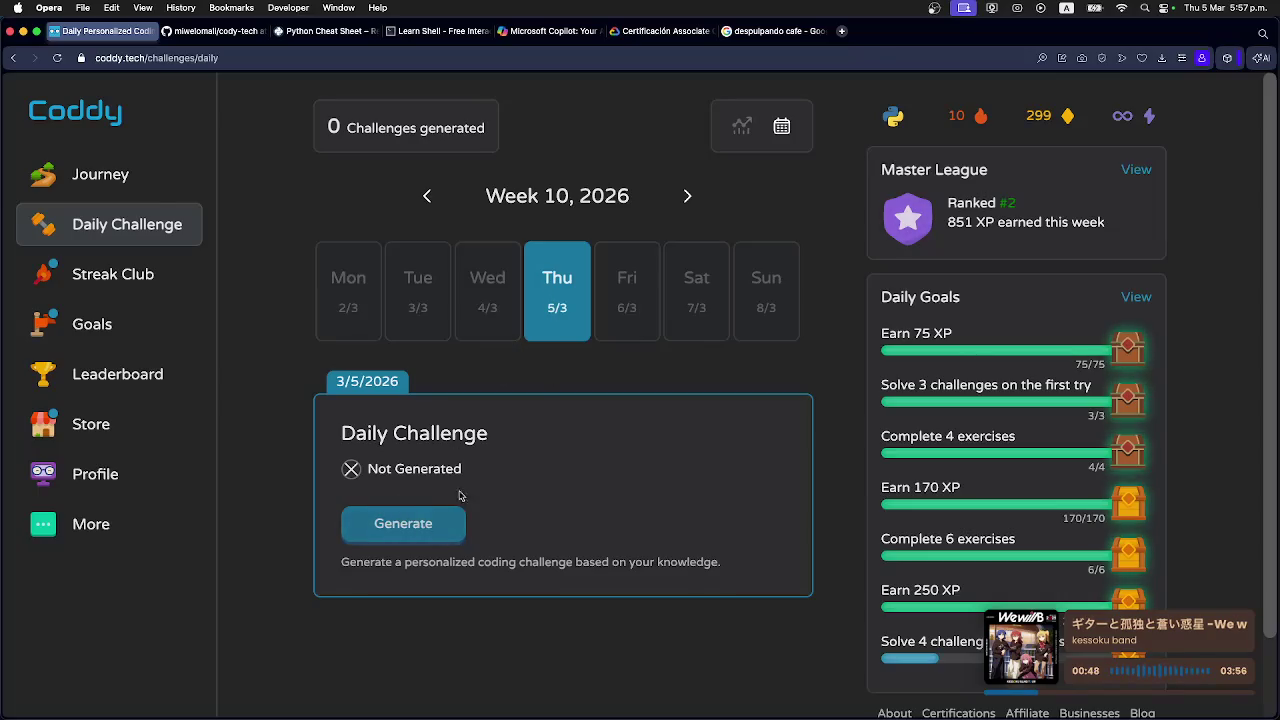
left_click(12, 60)
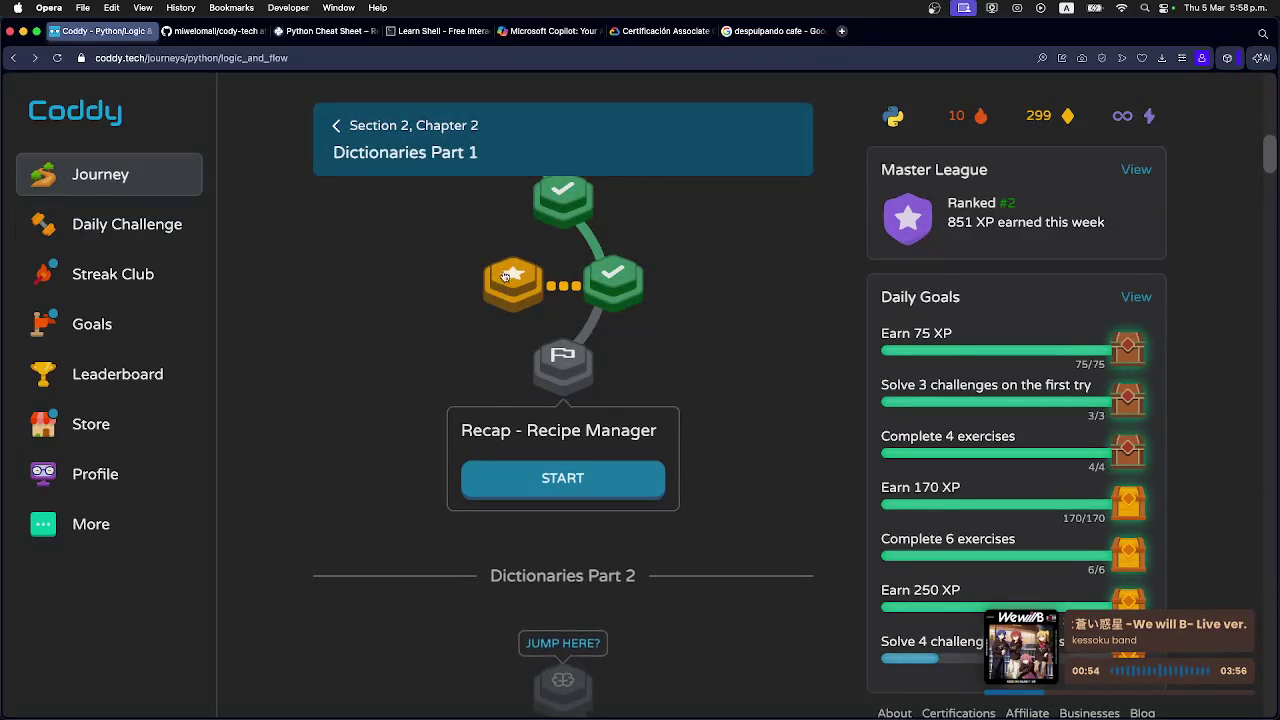
left_click(506, 277)
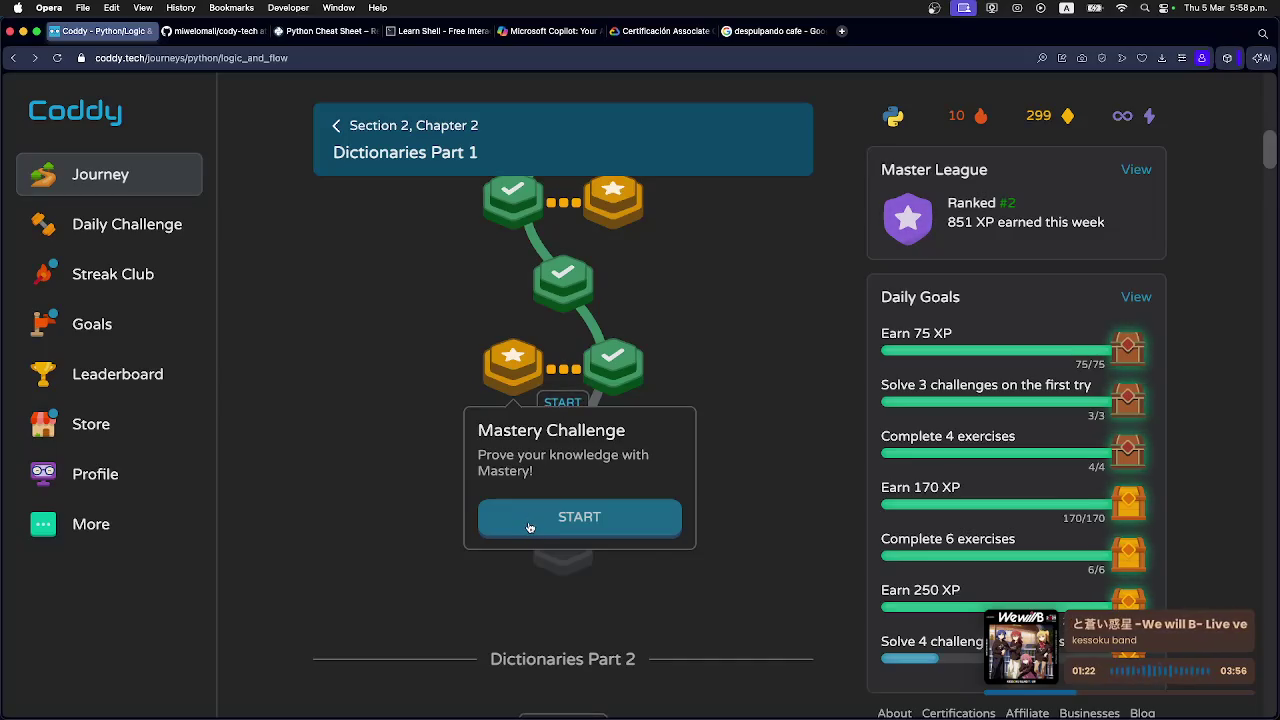
left_click(530, 517)
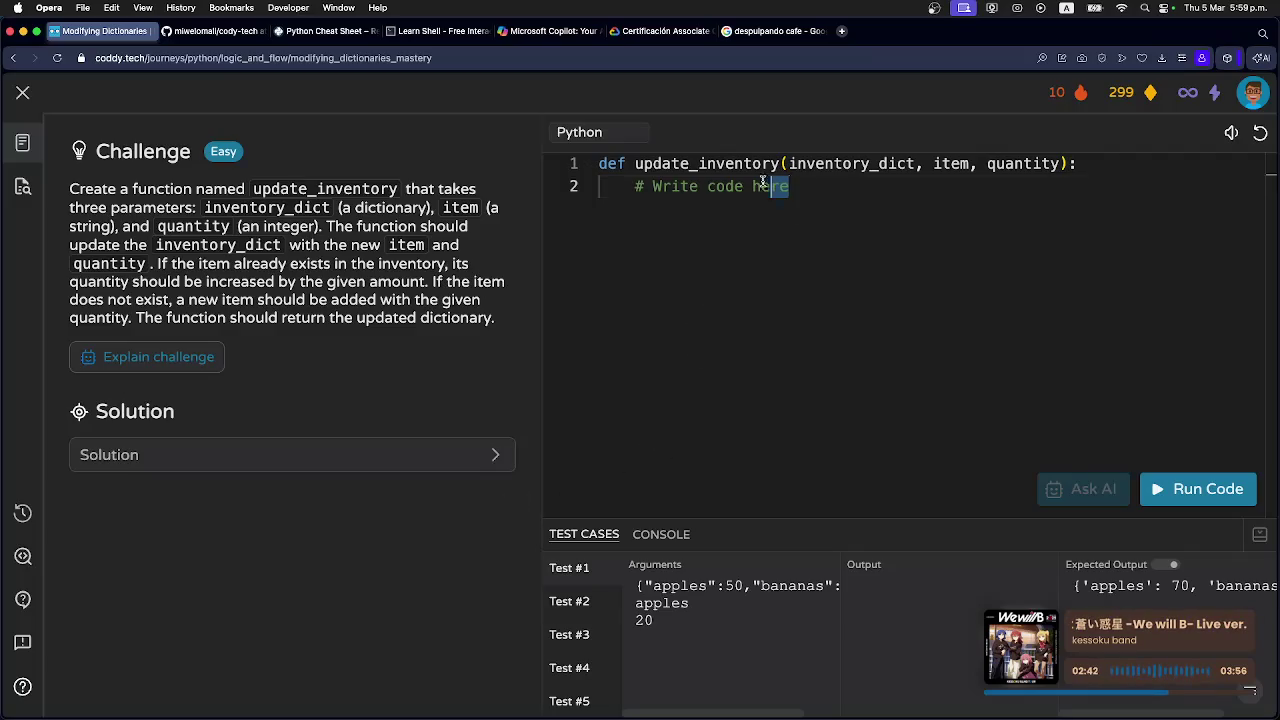
Copy the update_inventory starter code from the challenge editor and bring the Ghostty terminal forward.
left_click_drag(800, 188, 596, 162)
right_click(663, 181)
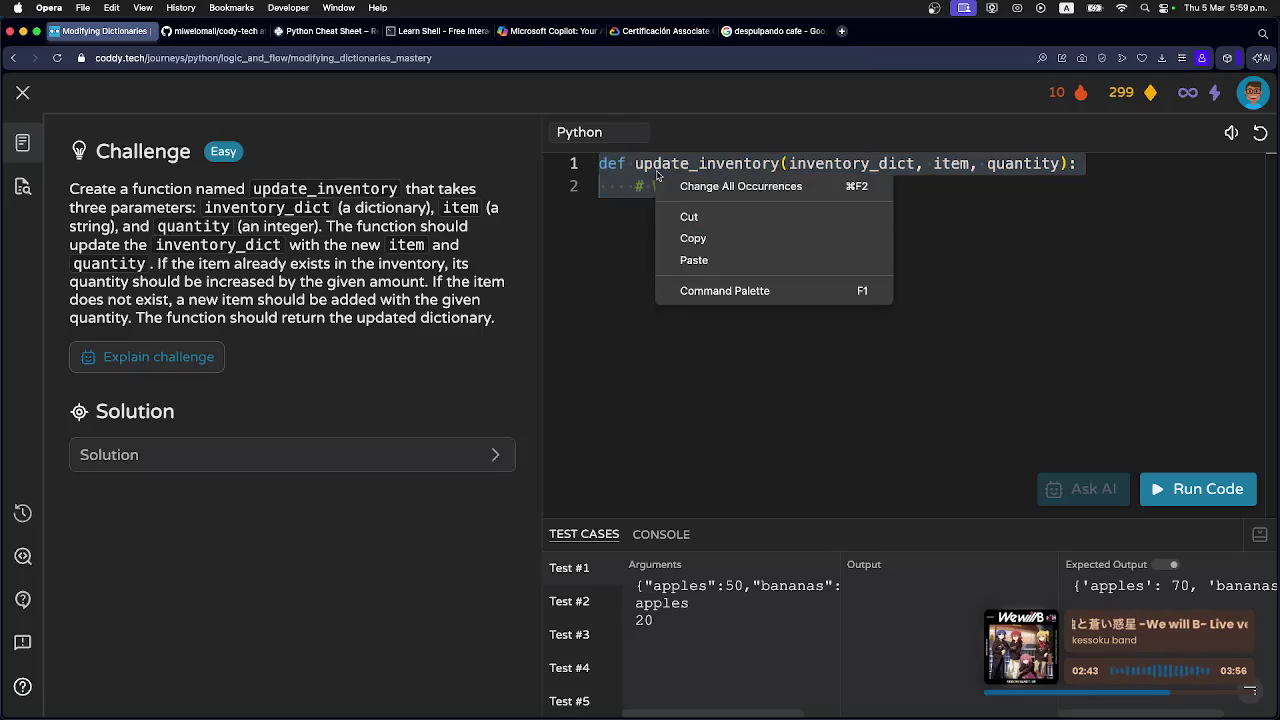
left_click(714, 241)
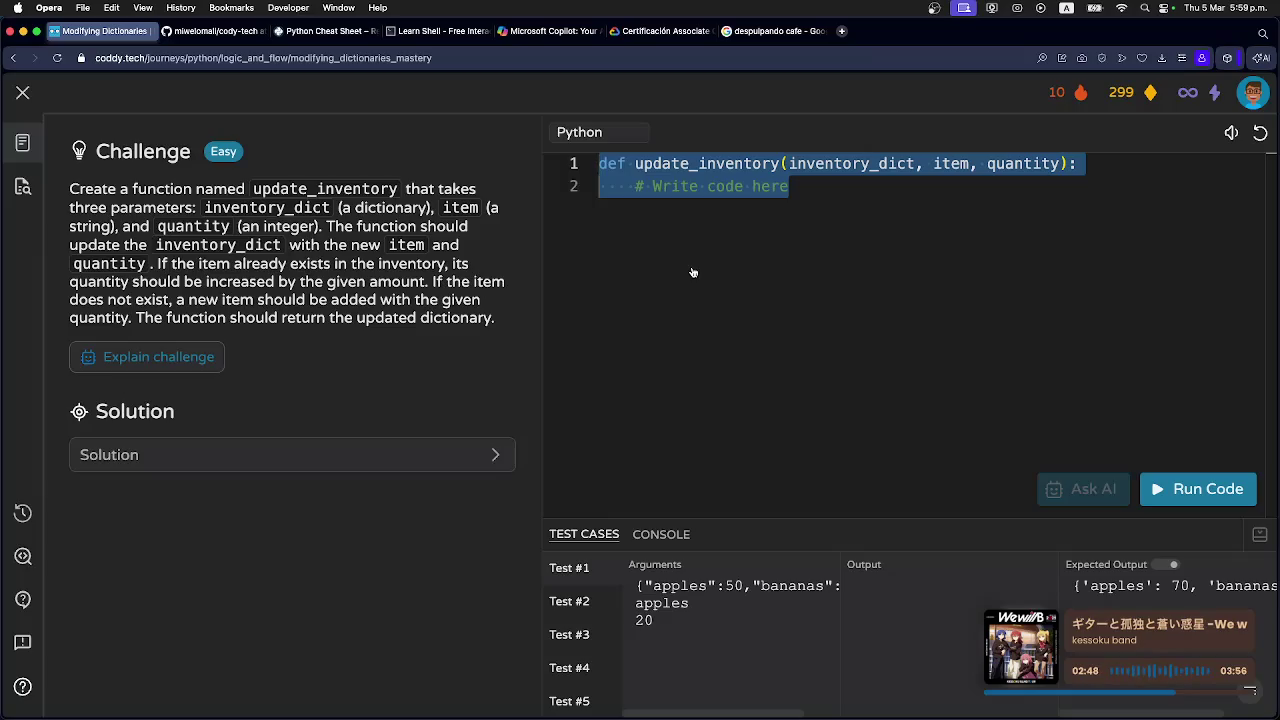
key("super+Tab")
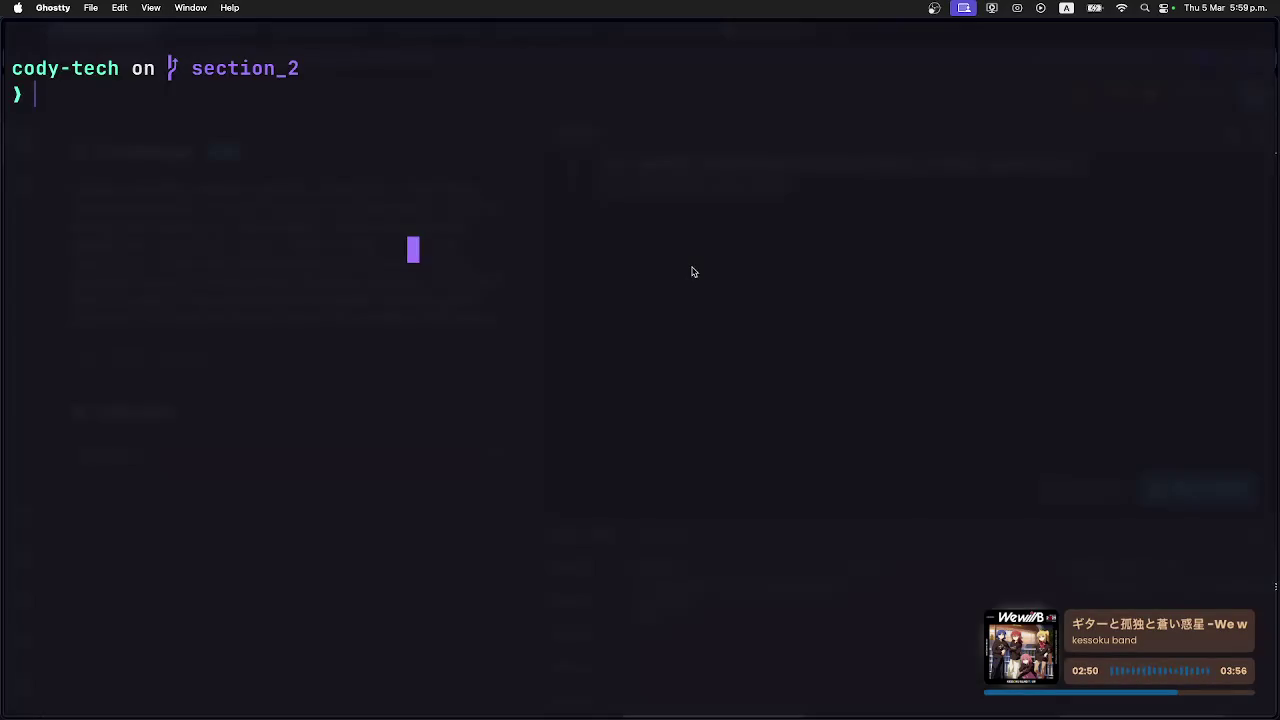
List the cody-tech repo, then move into section_2 and list its contents.
type("ls -la")
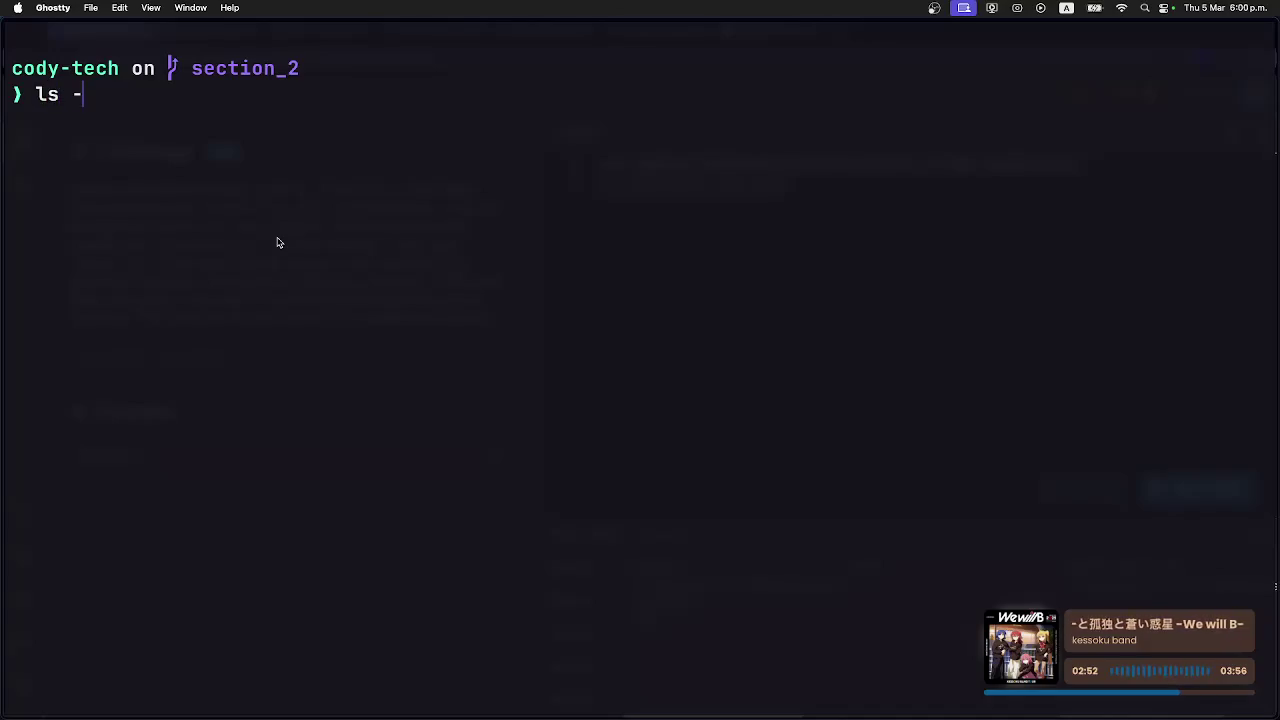
key("Return")
type("cd section_2")
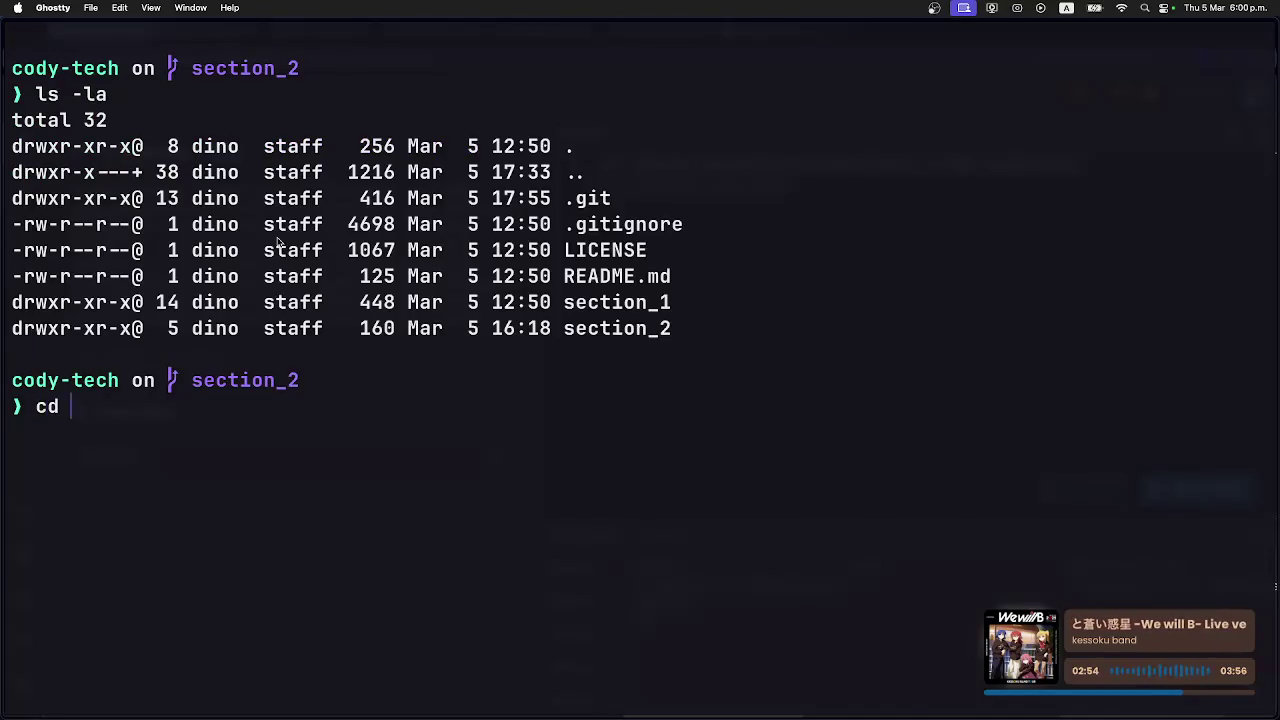
key("Return")
type("ls -la")
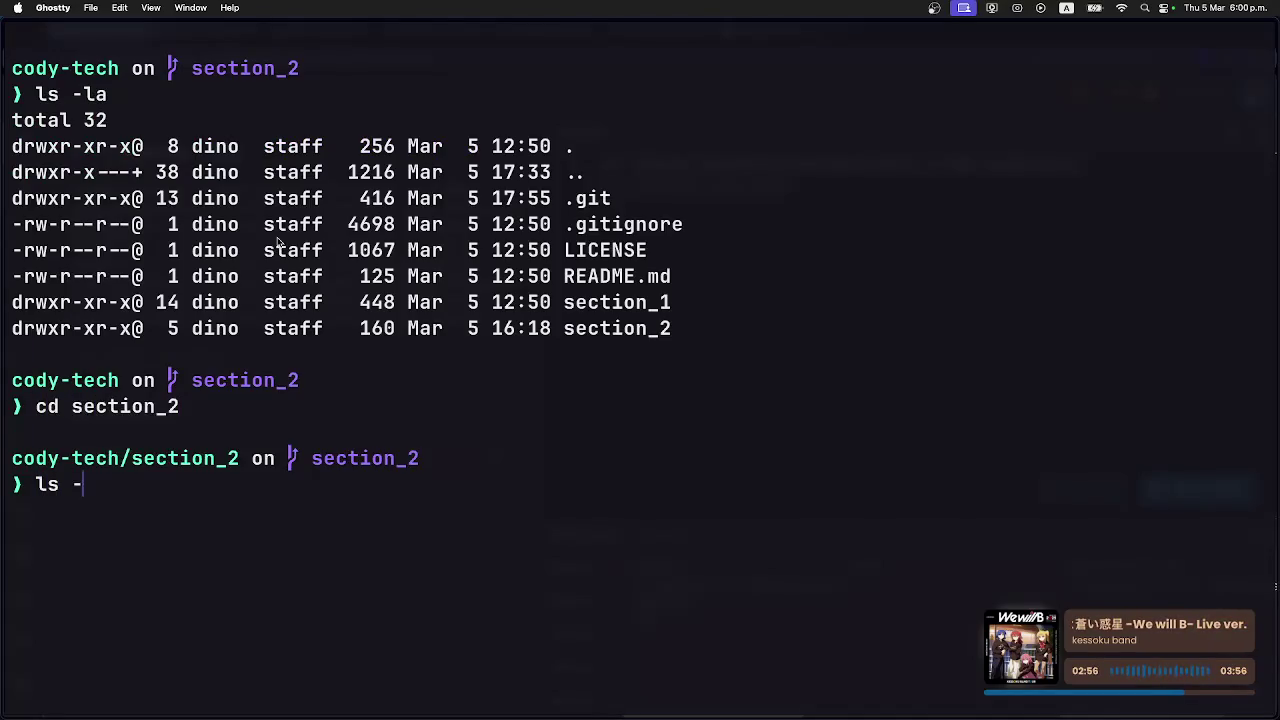
key("Return")
Move into chapter-trophys, list its 2-1 and 2-2 folders, and return to the browser.
type("cd s")
key("BackSpace")
type("c")
key("Tab")
key("Return")
type("ls -la")
key("Return")
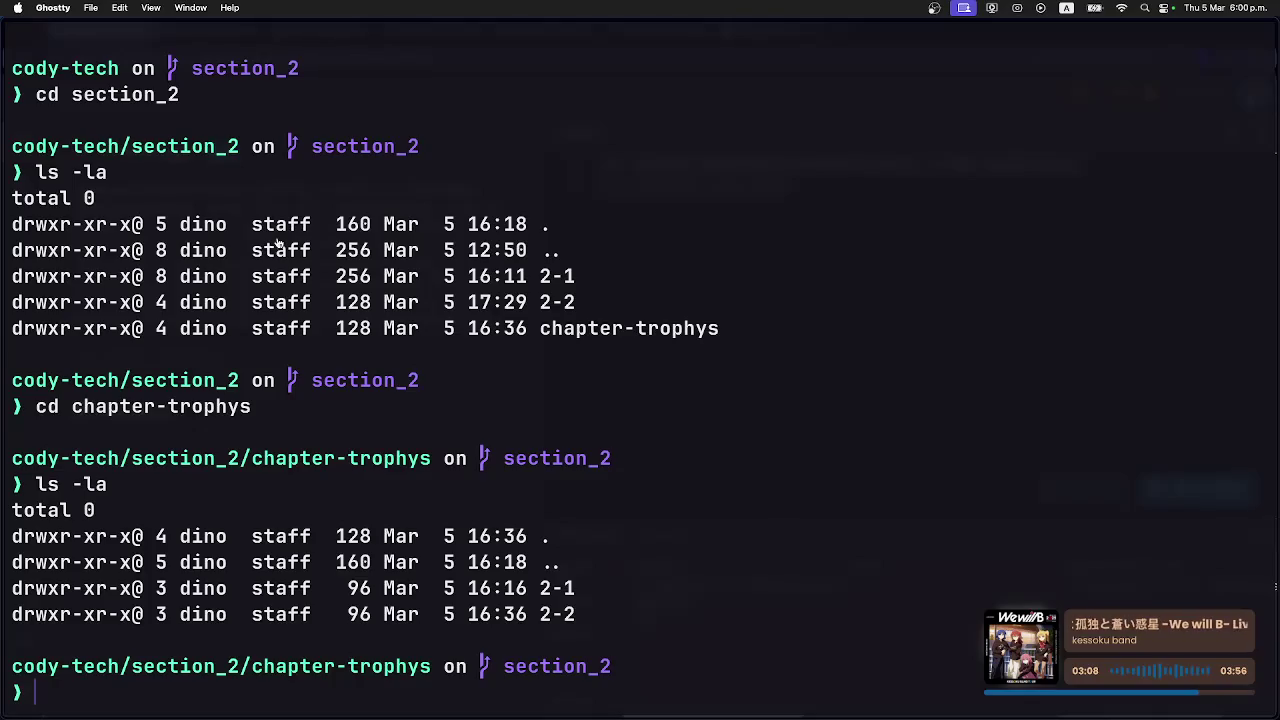
key("super+Tab")
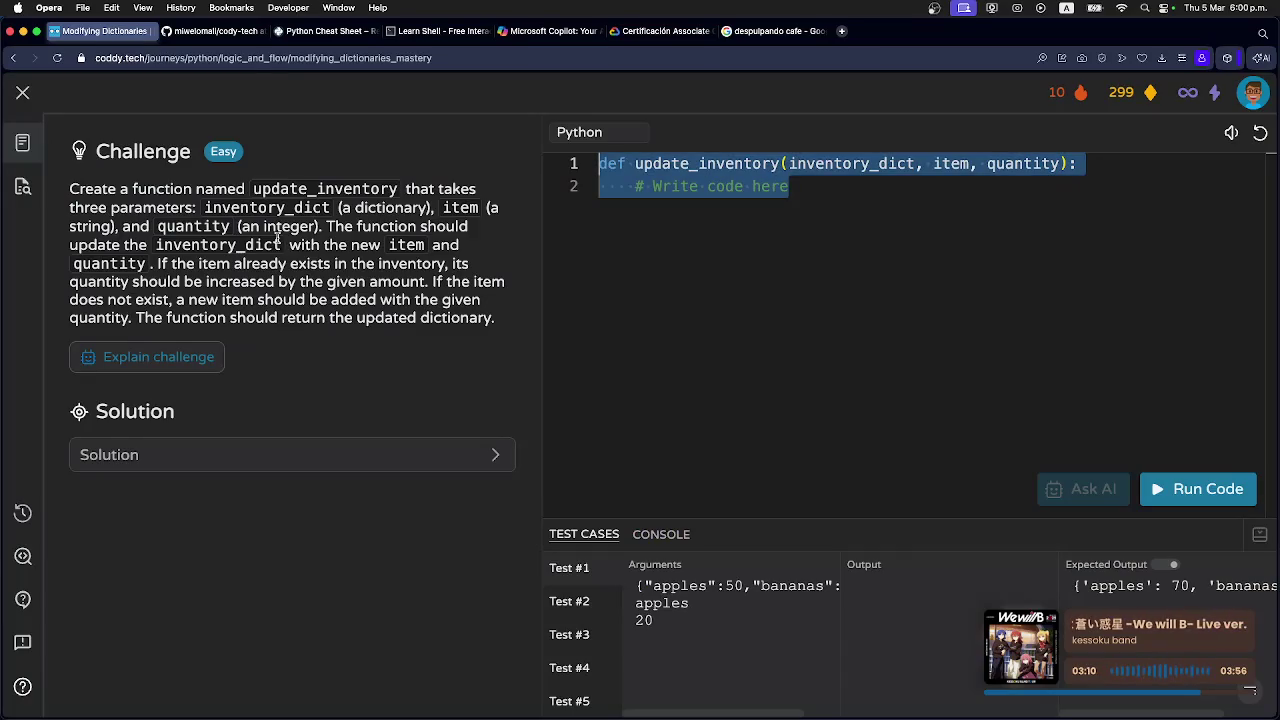
Close the mastery challenge back to the Dictionaries Part 1 map, then return to Ghostty.
left_click(22, 92)
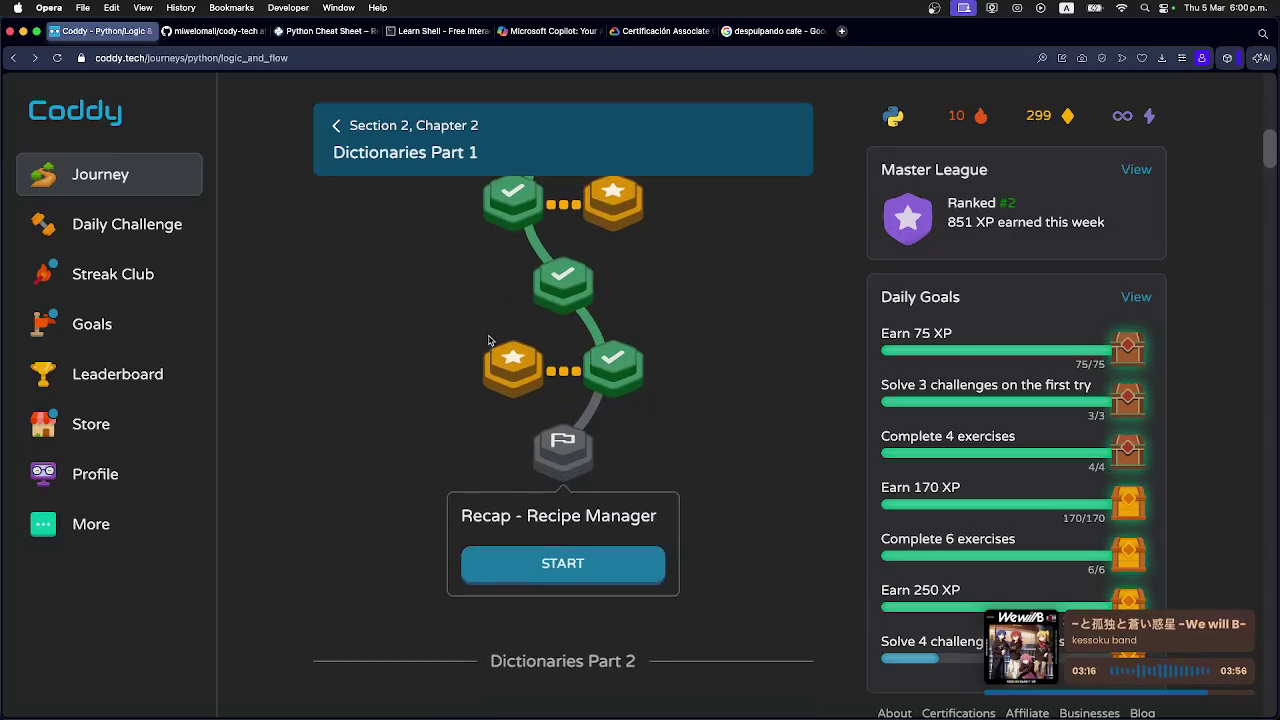
scroll(513, 350, "up", 4)
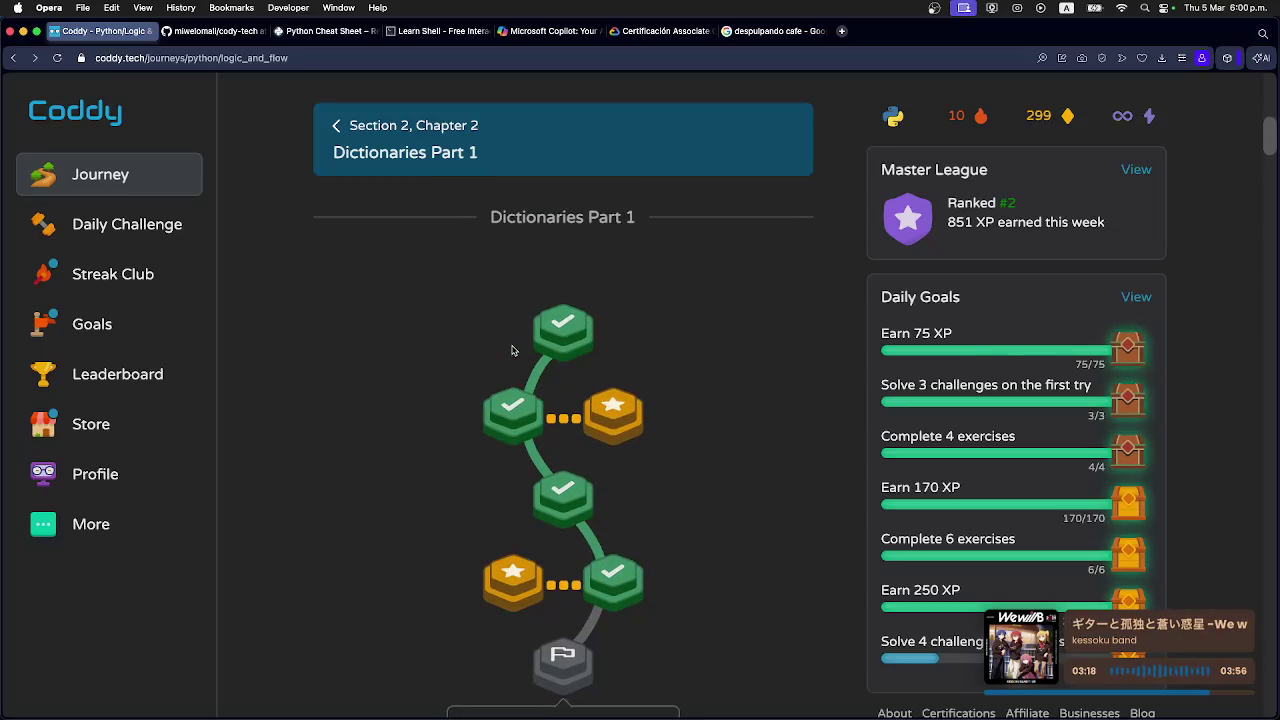
scroll(513, 349, "down", 2)
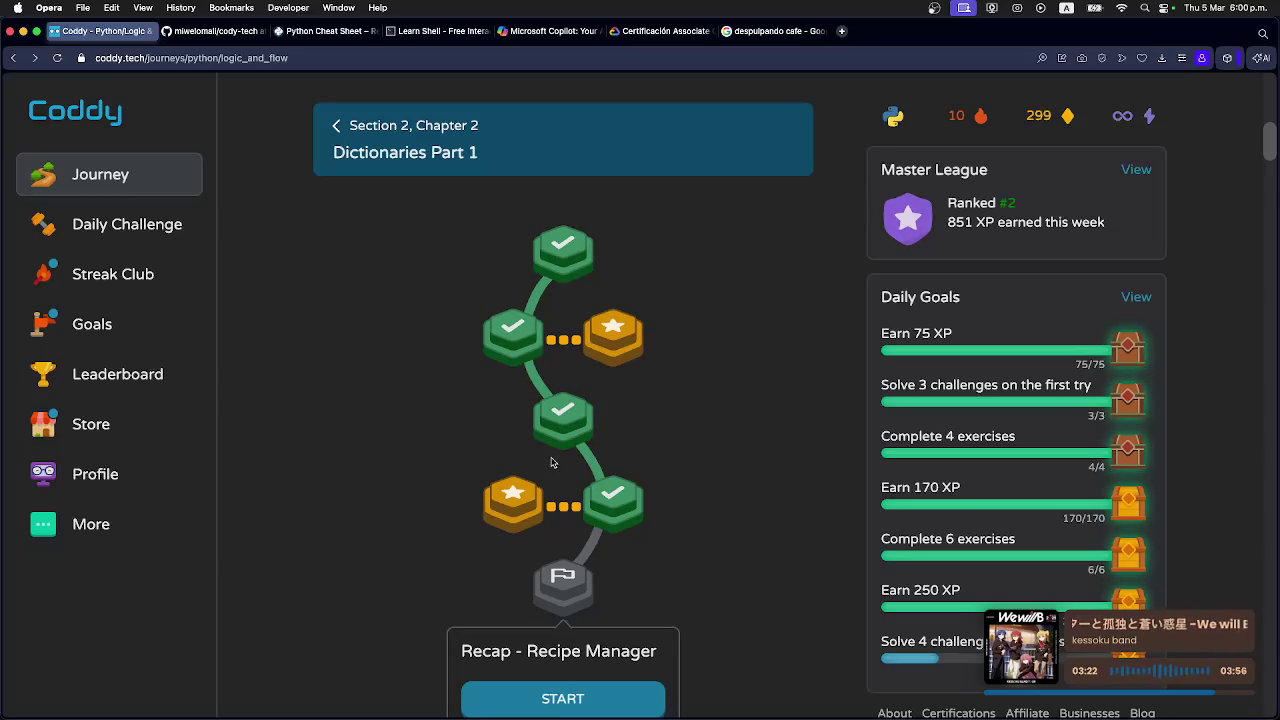
key("super+Tab")
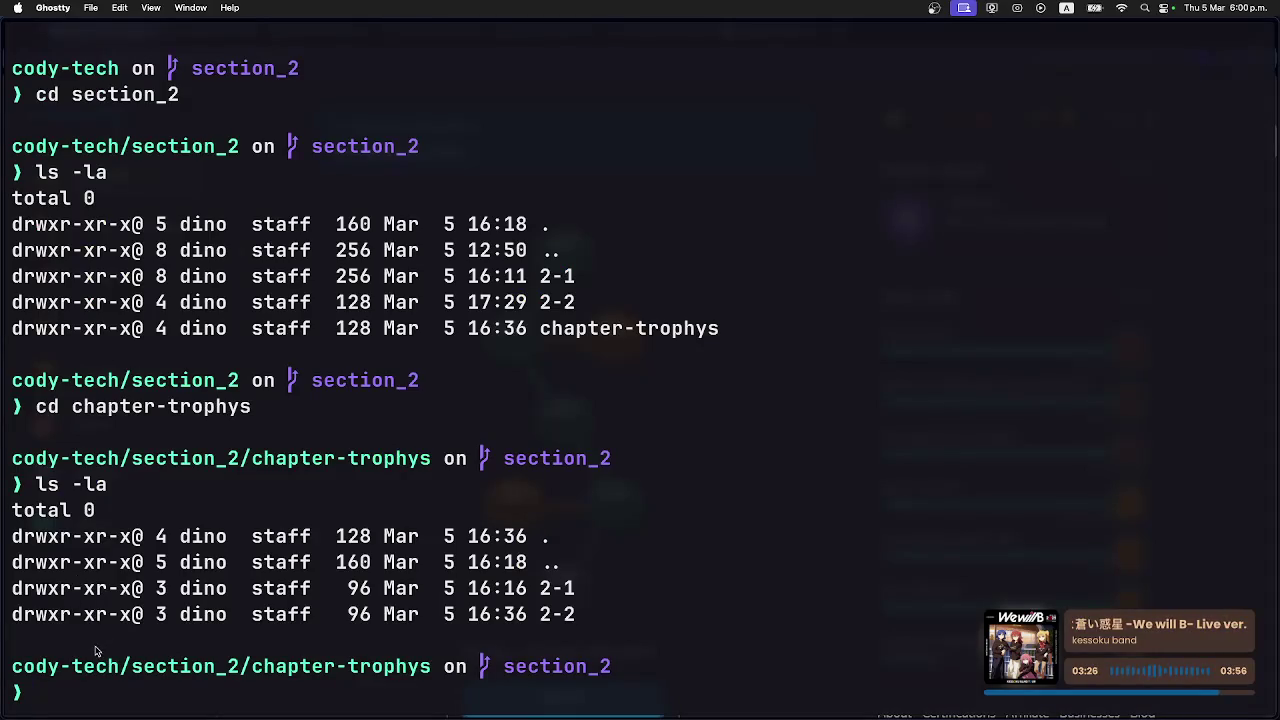
Inside chapter-trophys/2-2, create a new folder named 4 and confirm it appears.
type("cd 2-2")
key("Return")
type("ls -la")
key("Return")
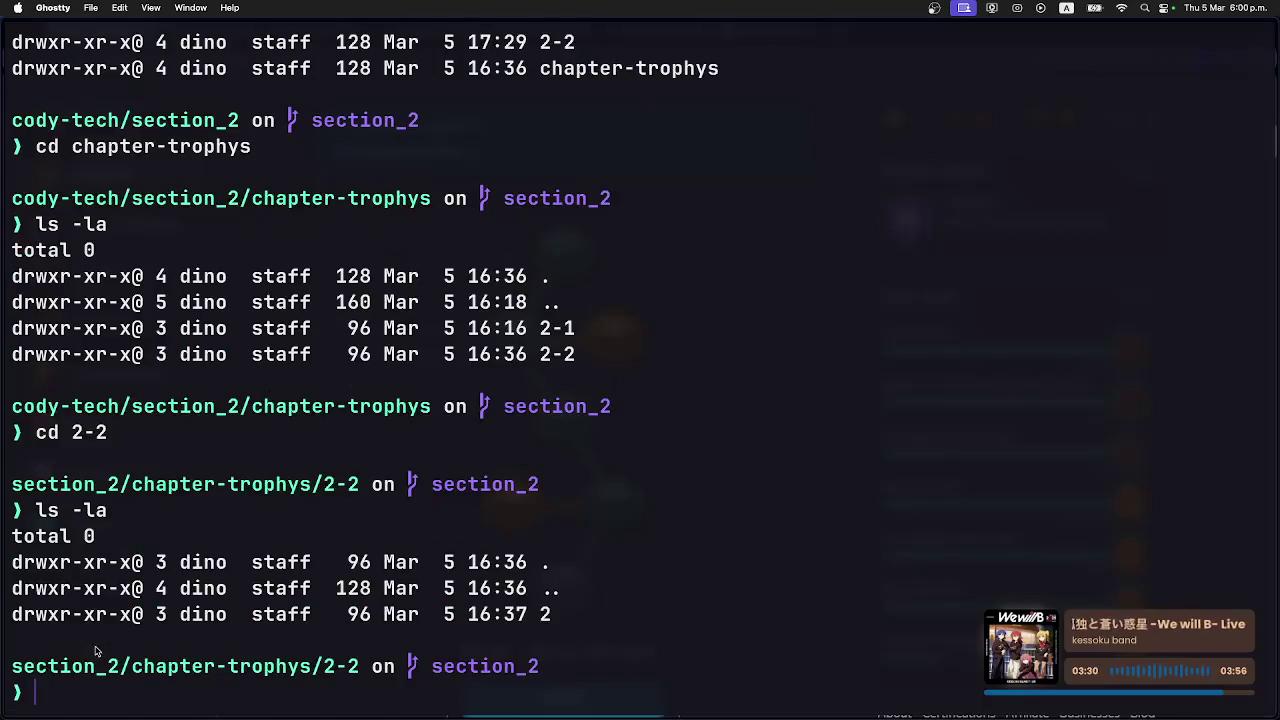
type("mkdir ")
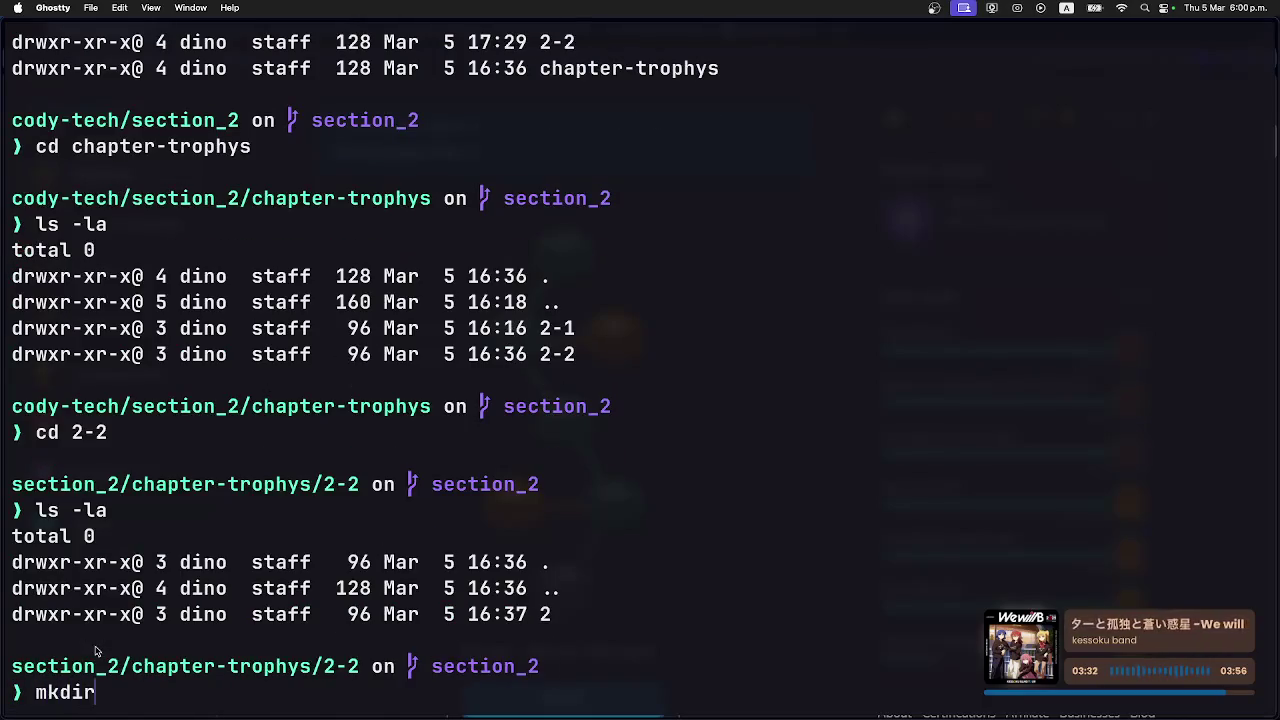
type("4")
key("Return")
type("ls -la")
key("Return")
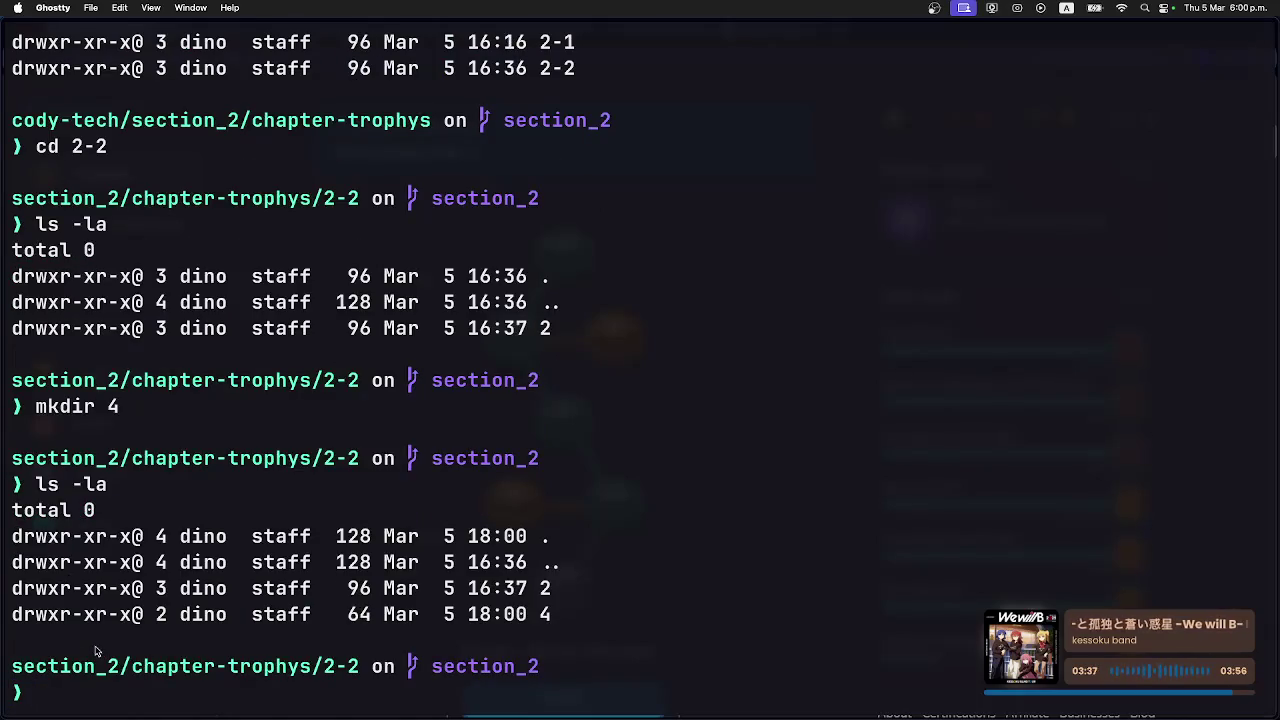
Move into the new folder 4 and list its empty contents.
type("cd ")
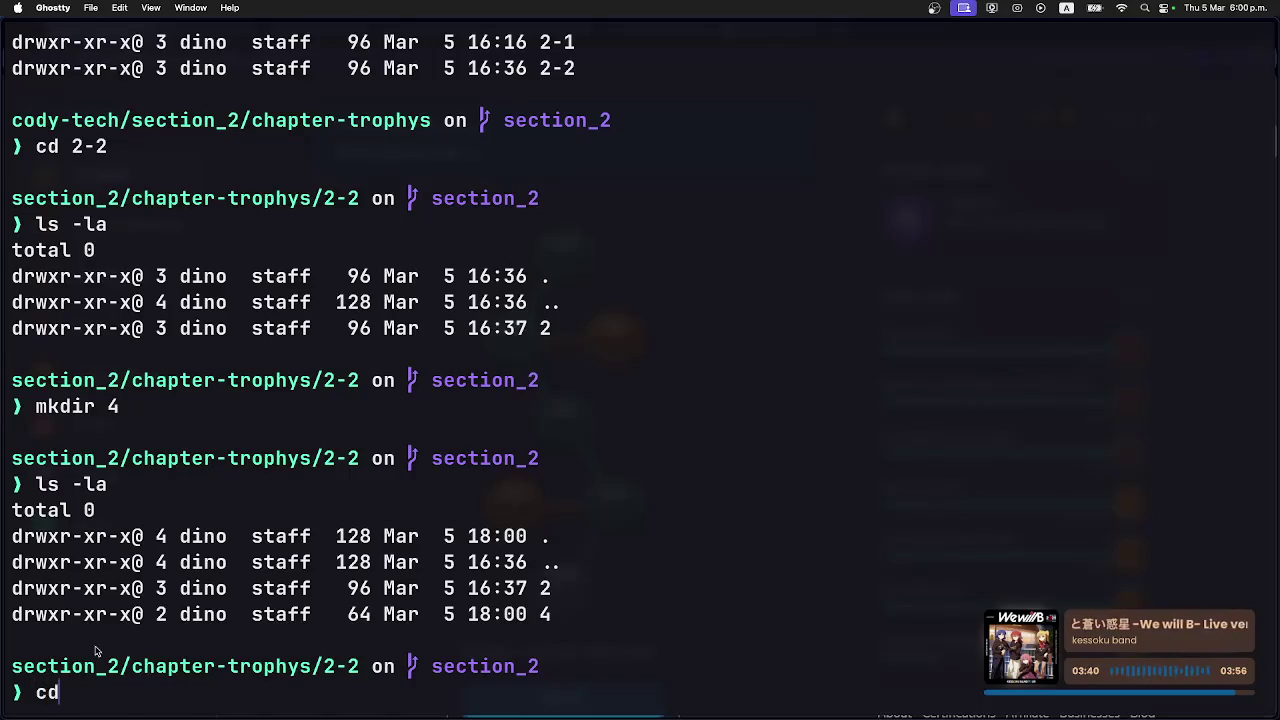
type("4")
key("Return")
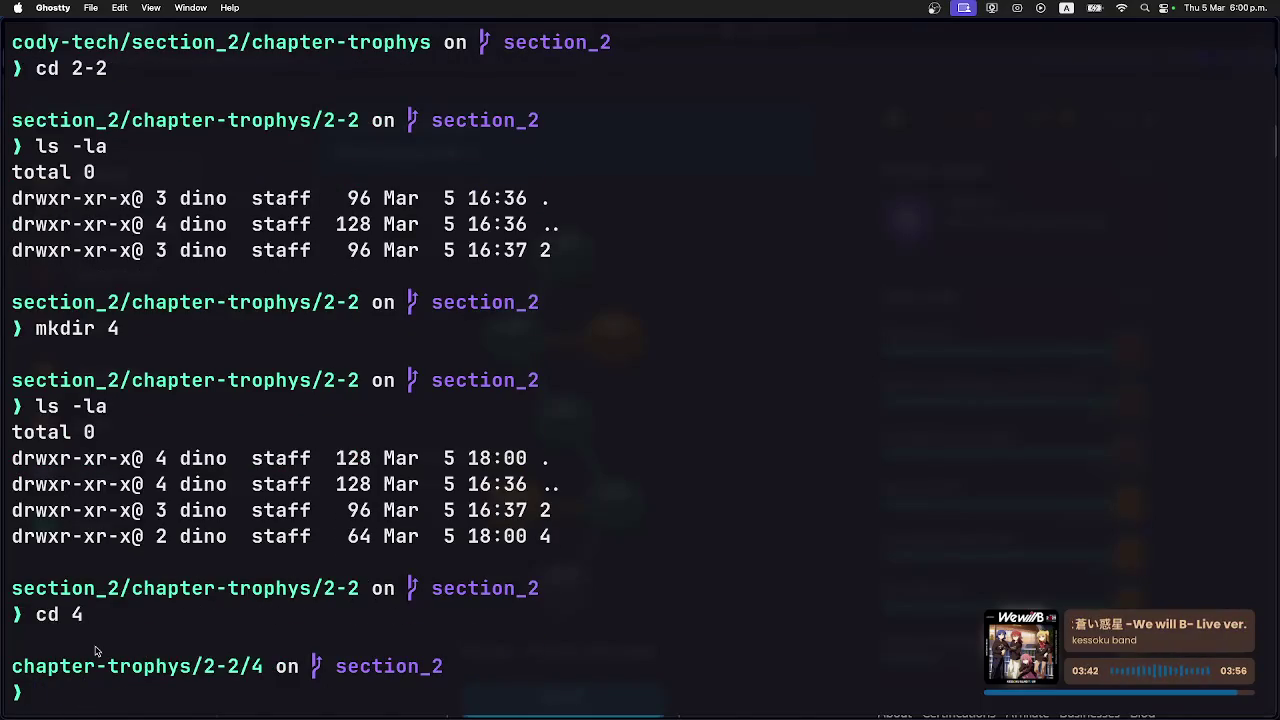
type("ls -la")
key("Return")
mouse_move(681, 695)
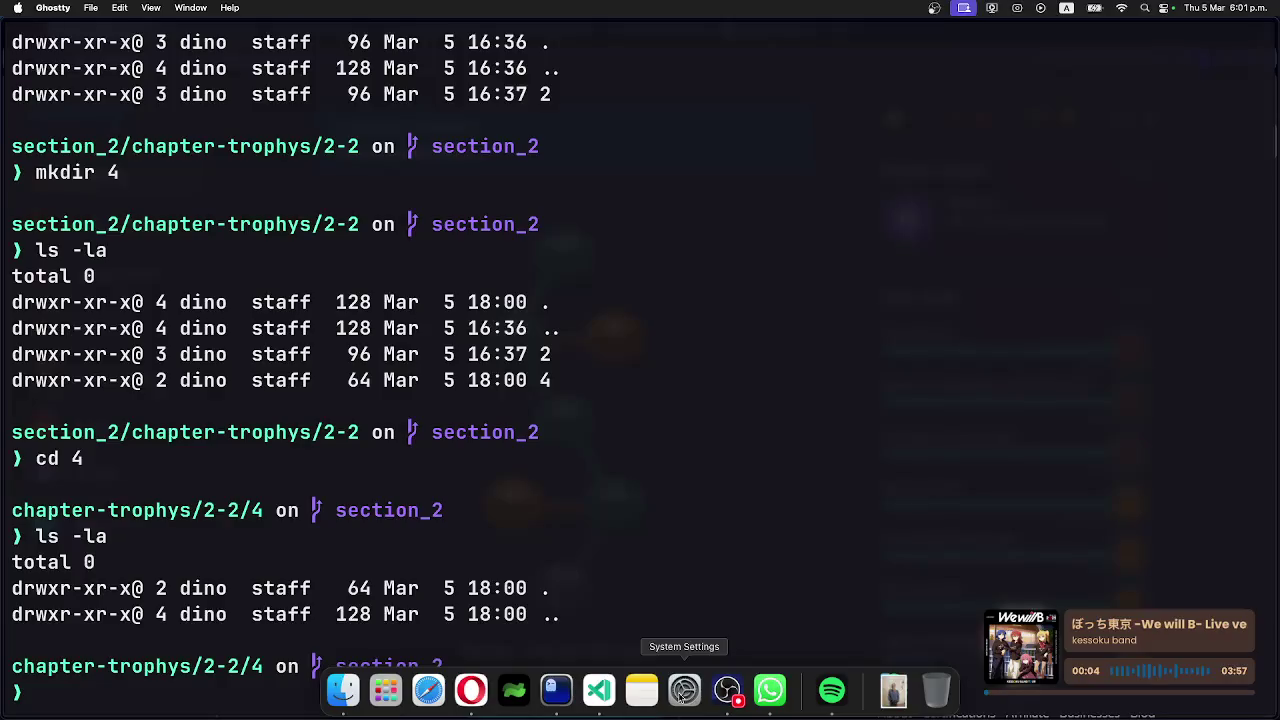